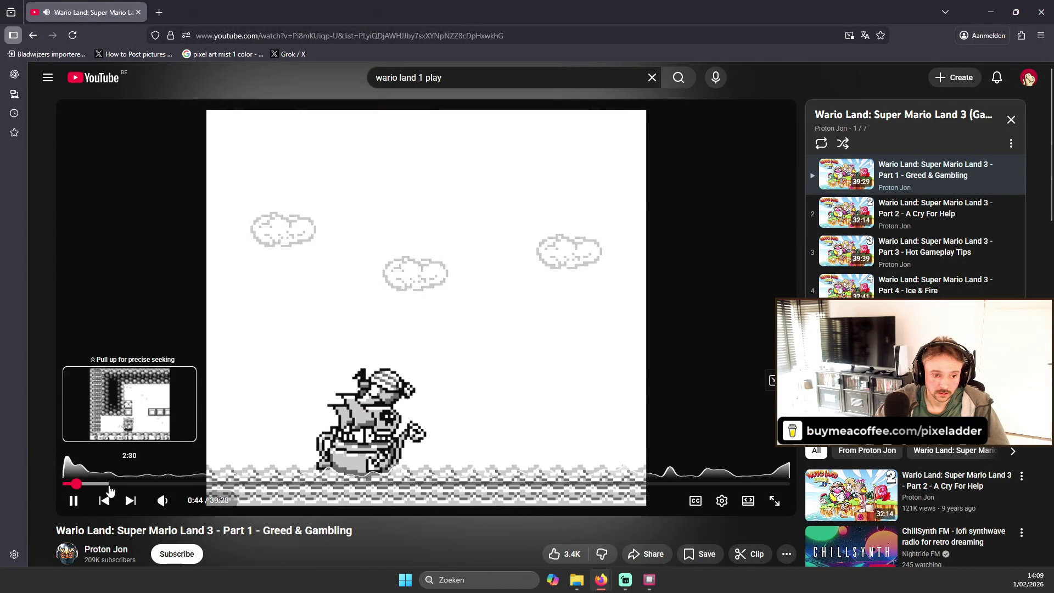
# Seek the Wario Land video forward to about 1:30 in the first level's gameplay and mute it.
pyautogui.click(76, 483)
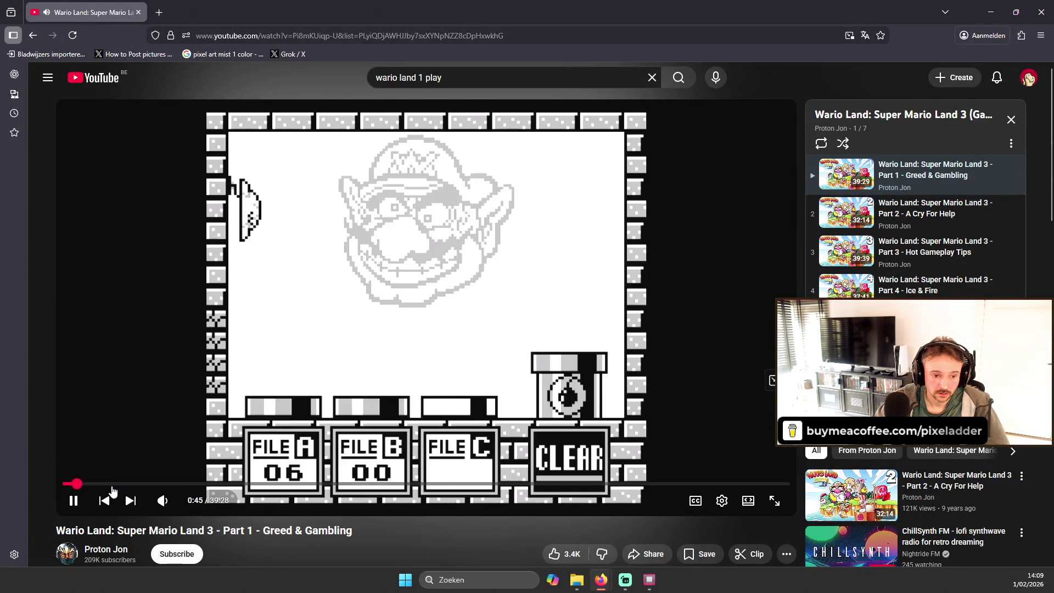
pyautogui.click(90, 484)
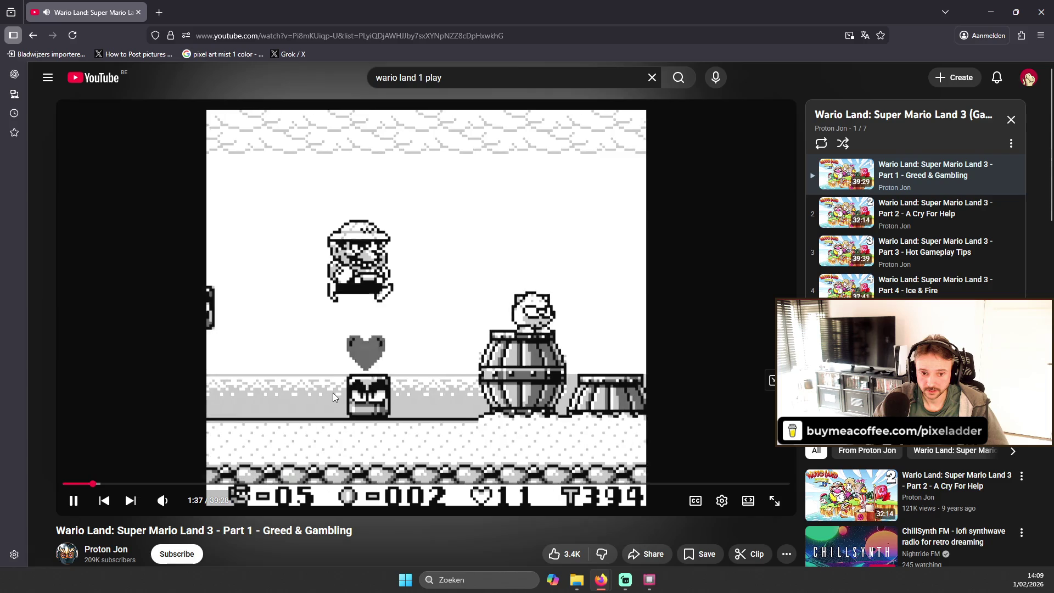
pyautogui.click(162, 500)
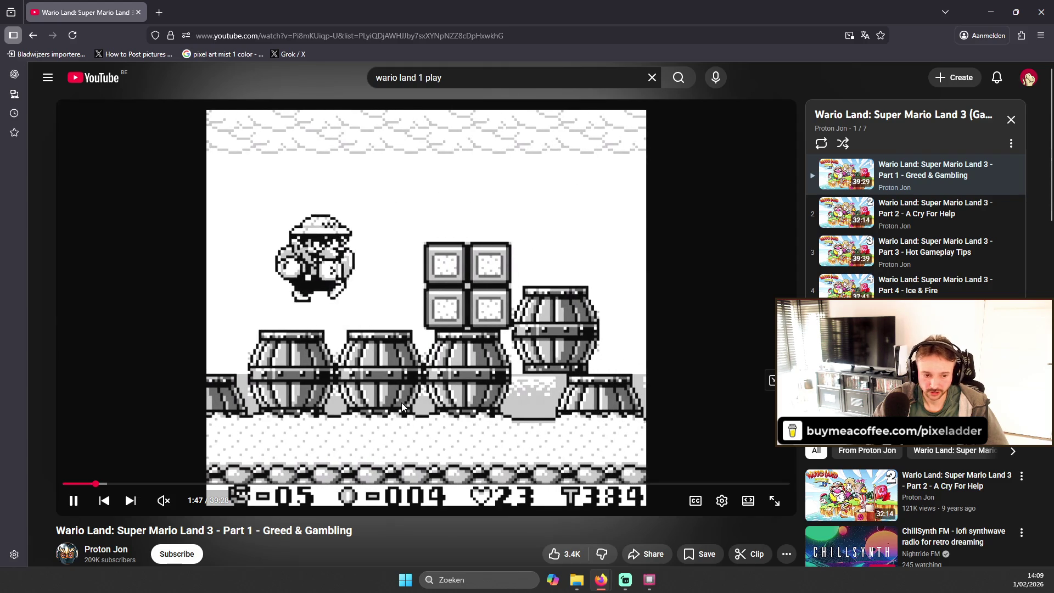
pyautogui.scroll(-1, 359, 402)
# Watch the muted video until the level-clear screen, then skip further ahead past it.
pyautogui.scroll(-1, 358, 400)
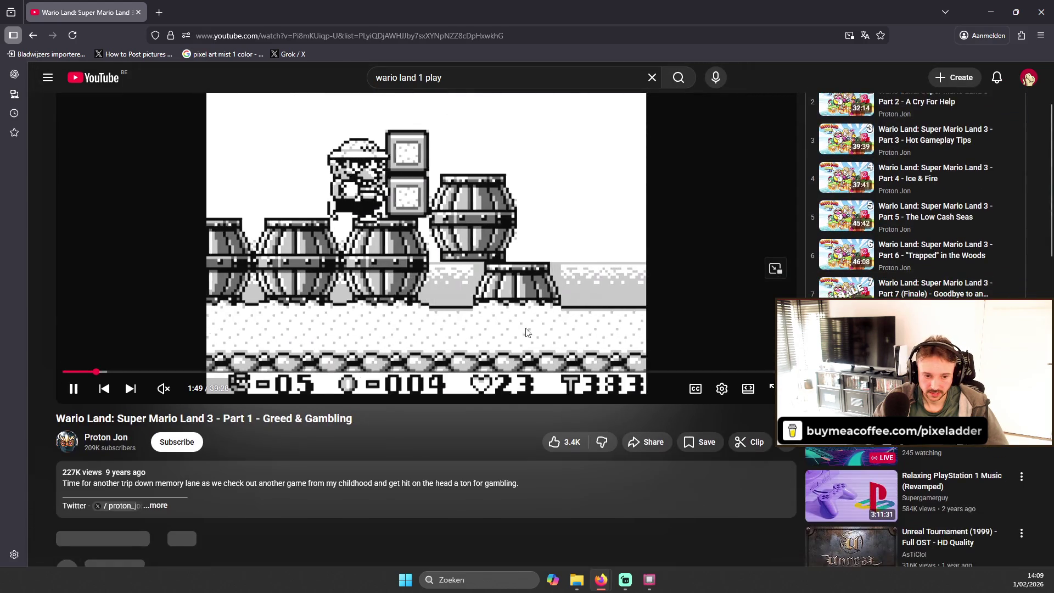
pyautogui.scroll(2, 589, 296)
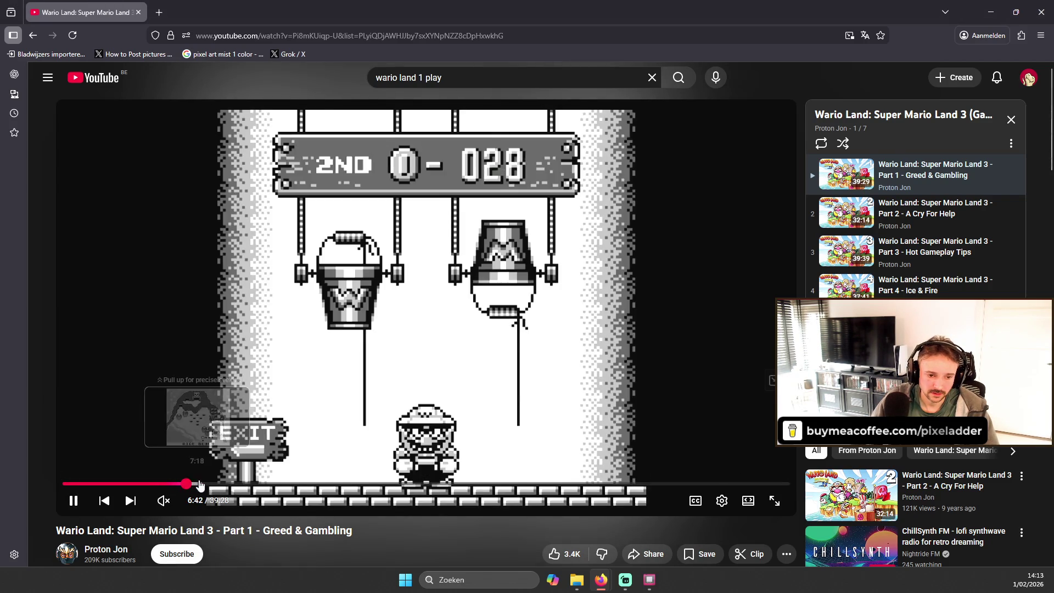
pyautogui.click(200, 483)
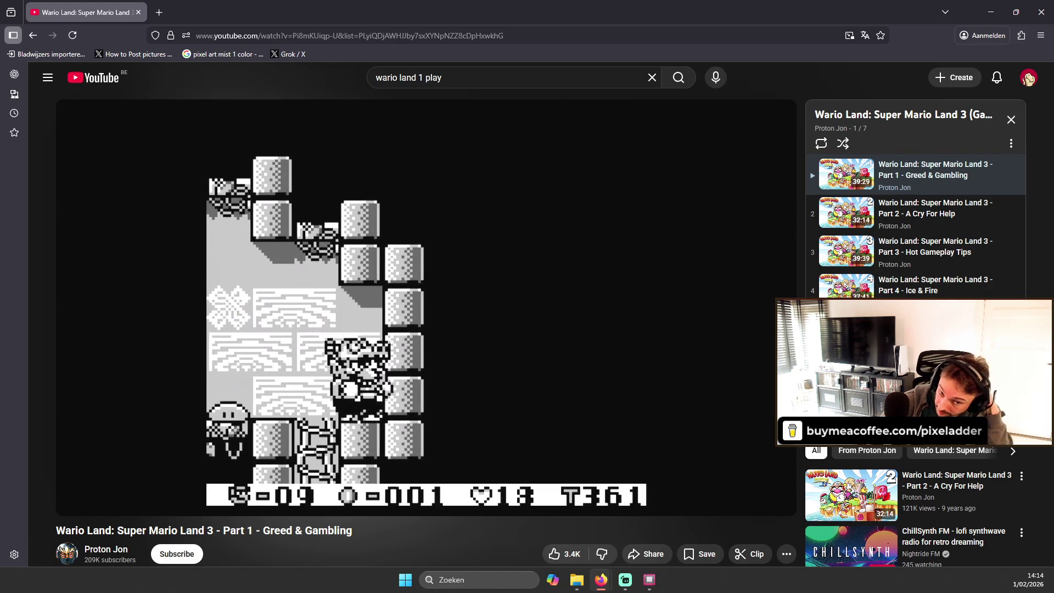
# Seek the playthrough forward past the course screen and let it play to about 14:50.
pyautogui.moveTo(214, 484); pyautogui.dragTo(241, 483)
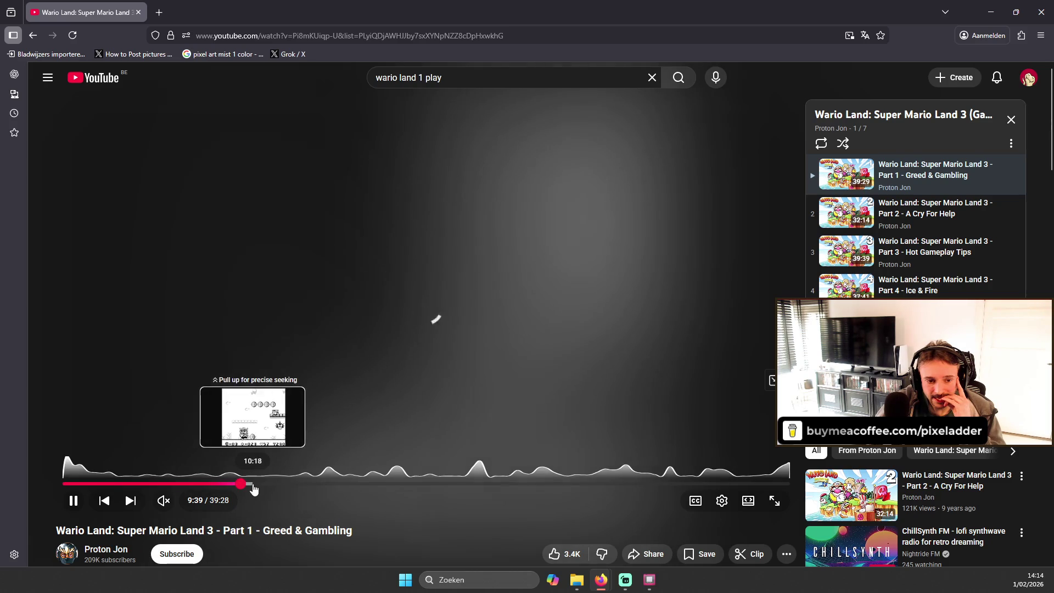
pyautogui.click(253, 486)
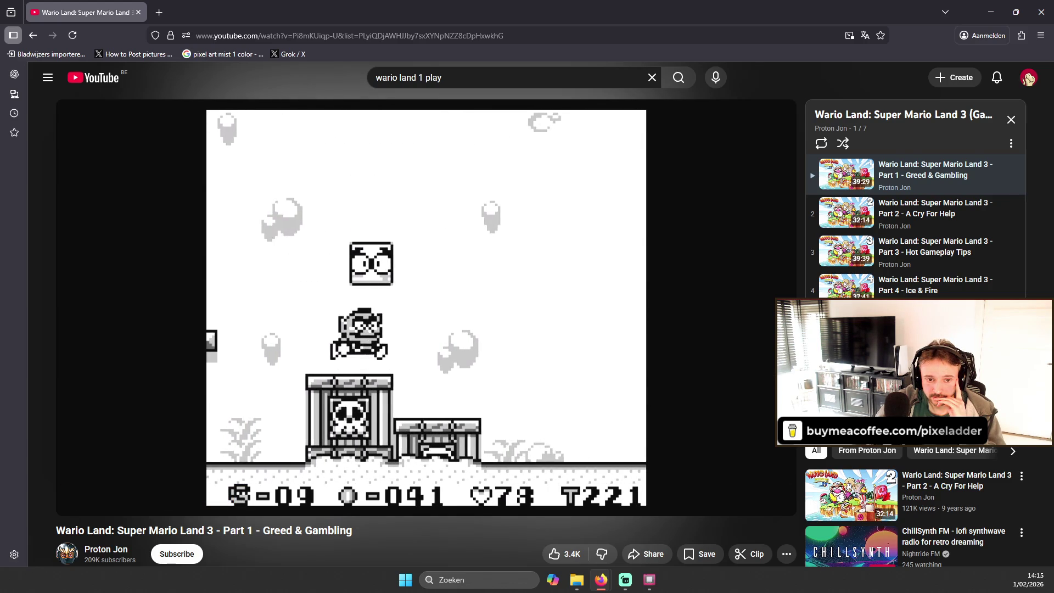
pyautogui.moveTo(370, 334)
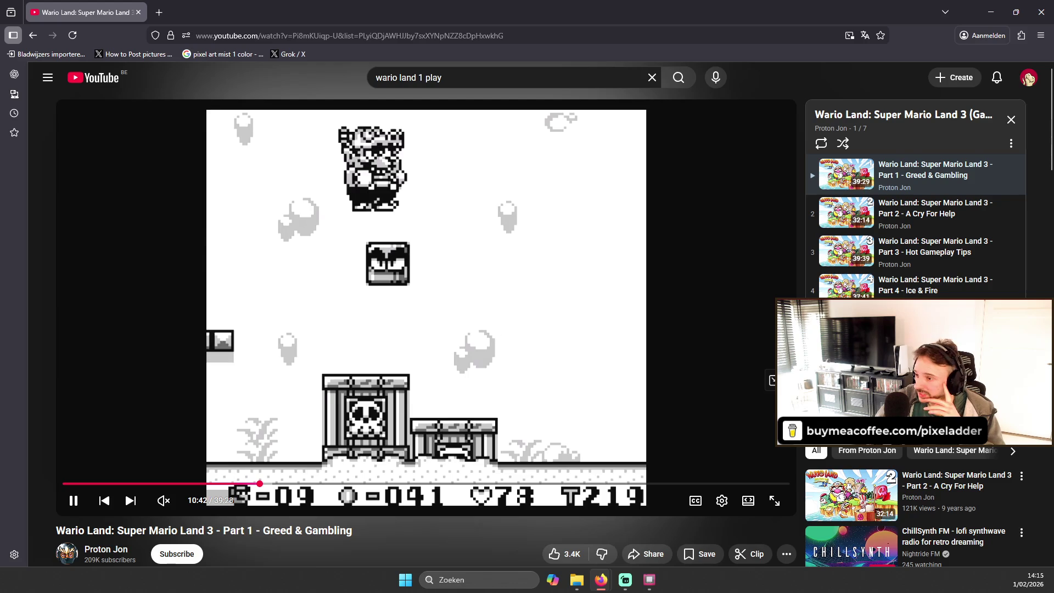
pyautogui.moveTo(414, 353)
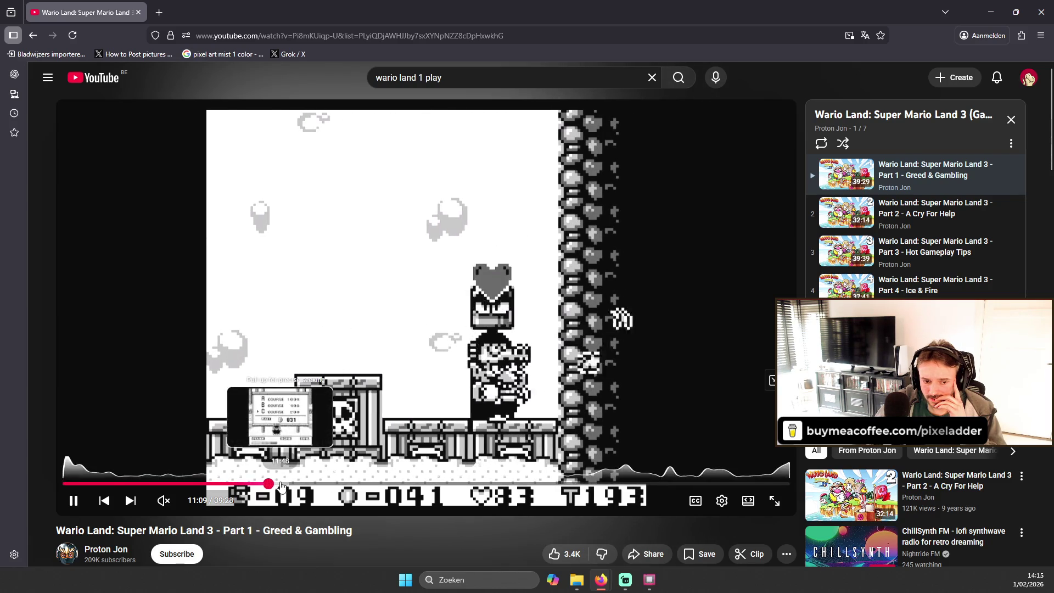
pyautogui.moveTo(268, 480); pyautogui.dragTo(292, 488)
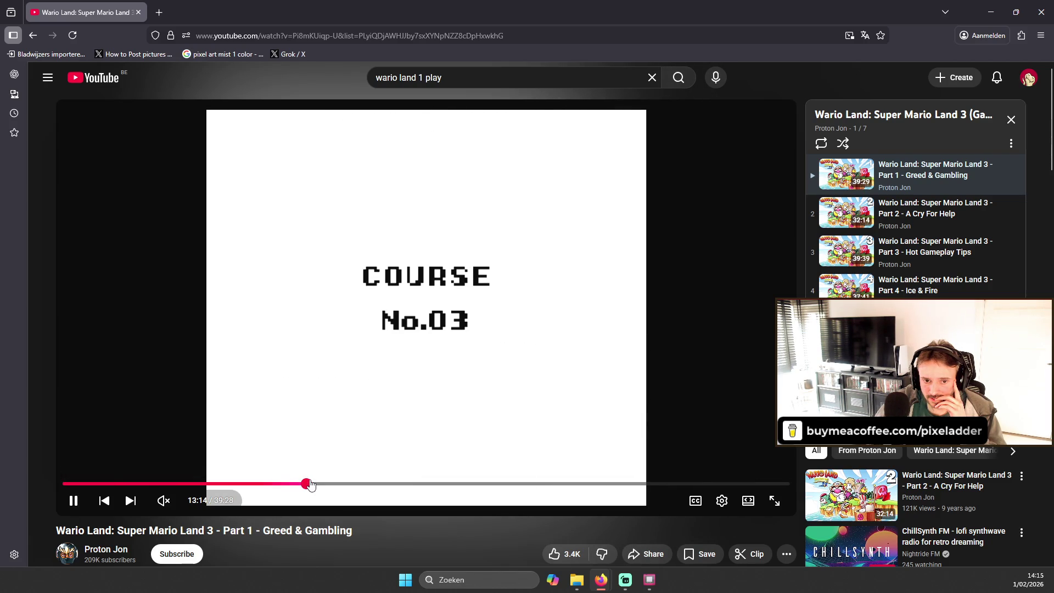
pyautogui.moveTo(319, 483); pyautogui.dragTo(317, 483)
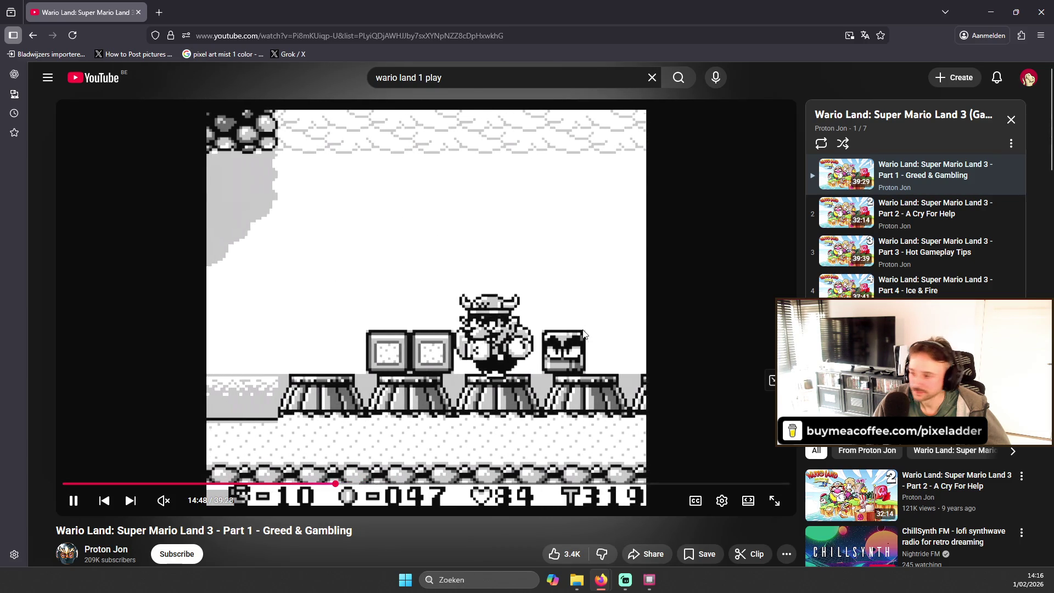
pyautogui.scroll(-4, 509, 347)
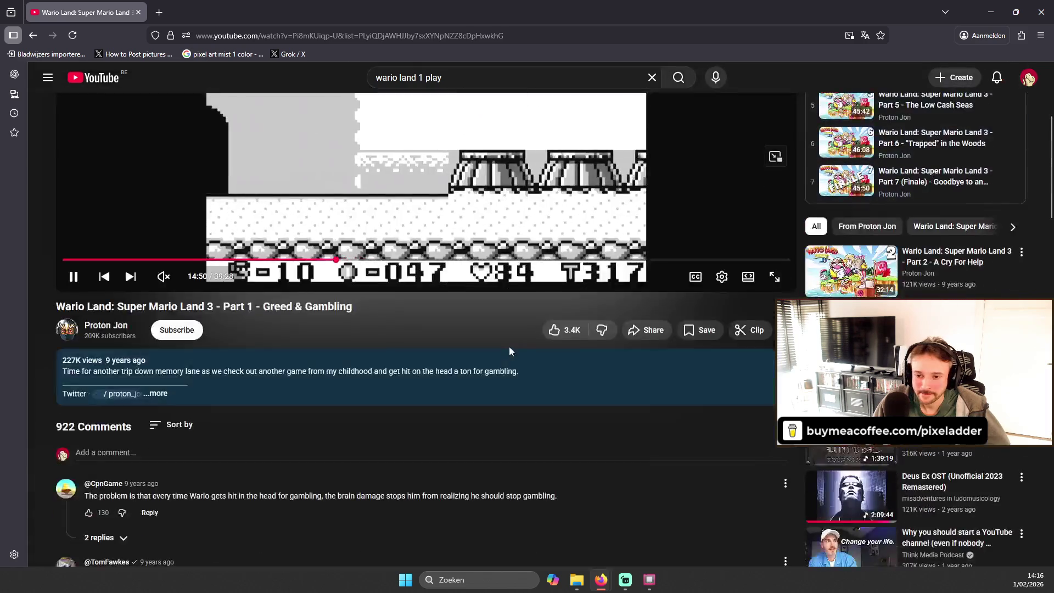
# Switch from the browser back to the GB Studio editor with Alt+Tab.
pyautogui.scroll(4, 509, 347)
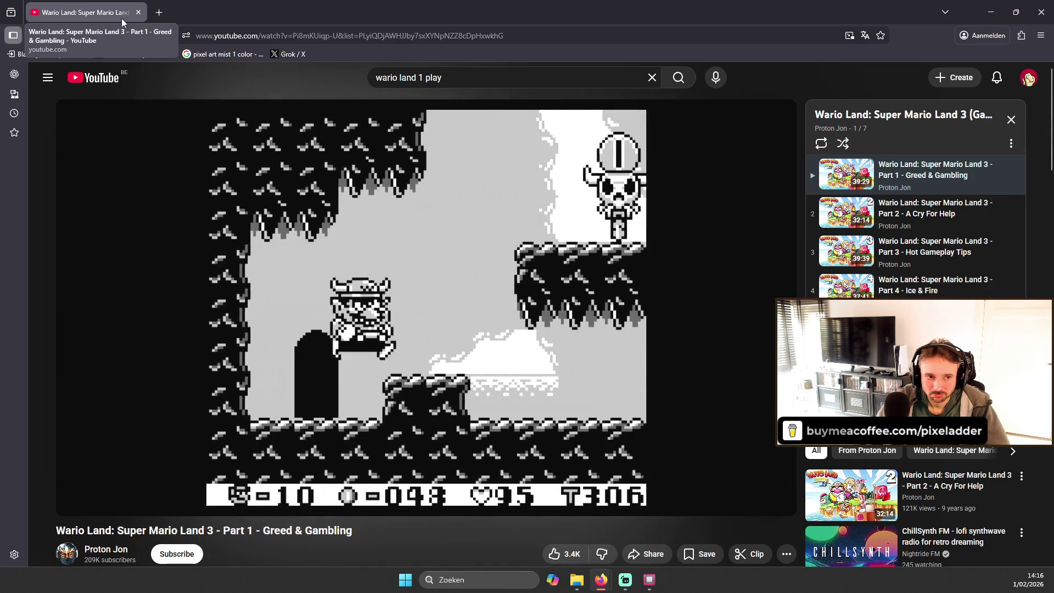
pyautogui.hotkey('alt', 'Tab')
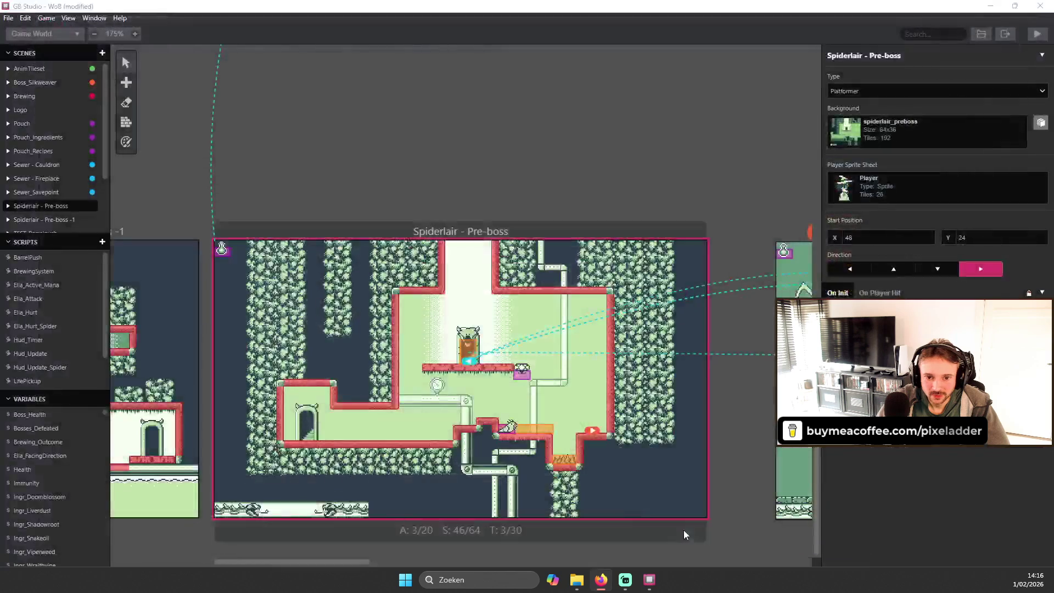
# Select the Monster_Slimey enemy (Actor 3) on the Spiderlair - Pre-boss canvas.
pyautogui.click(509, 428)
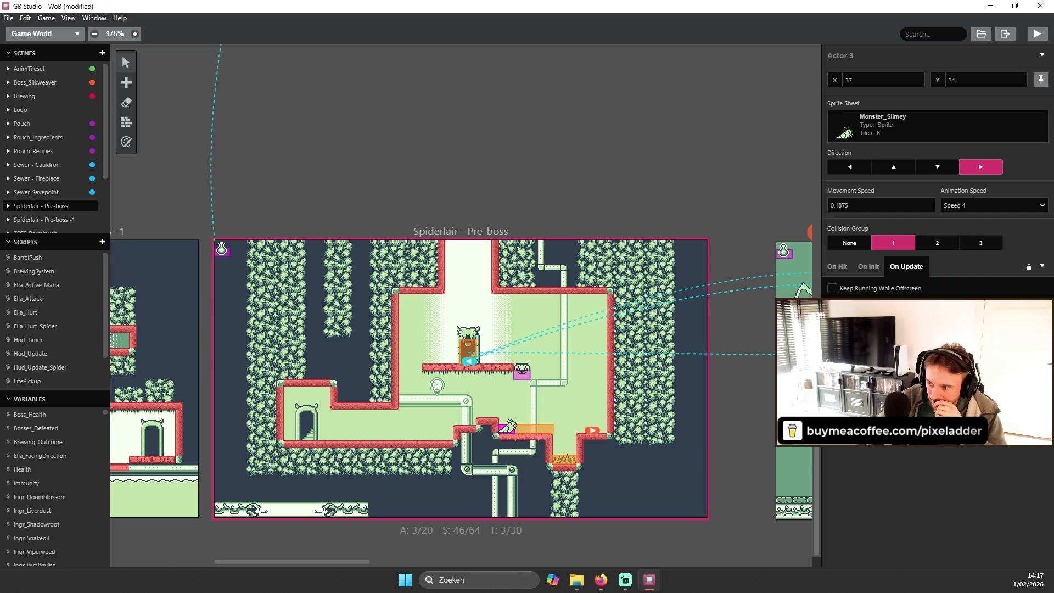
pyautogui.click(938, 308)
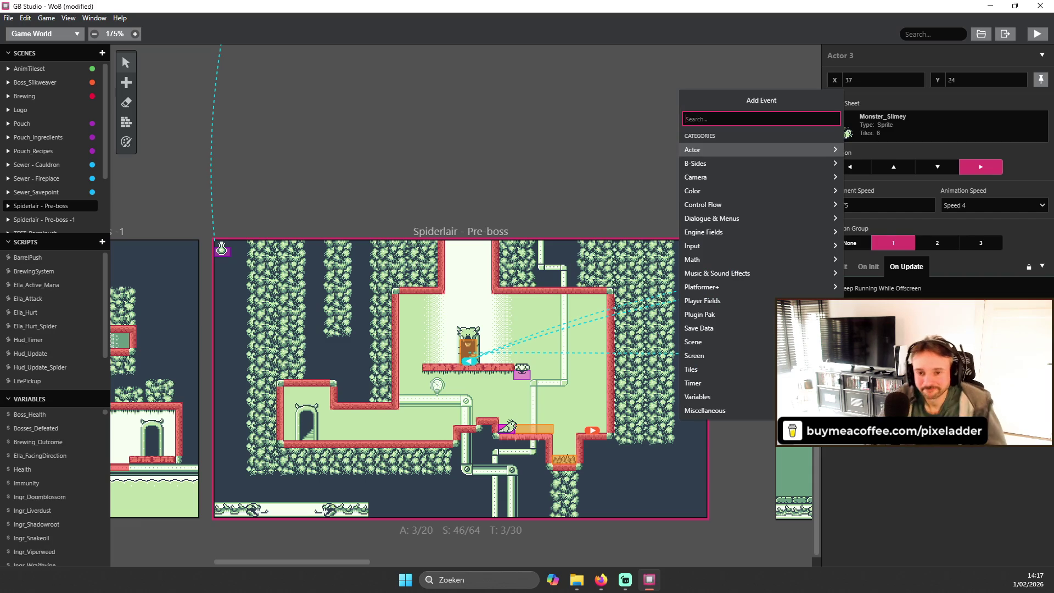
pyautogui.write('deac')
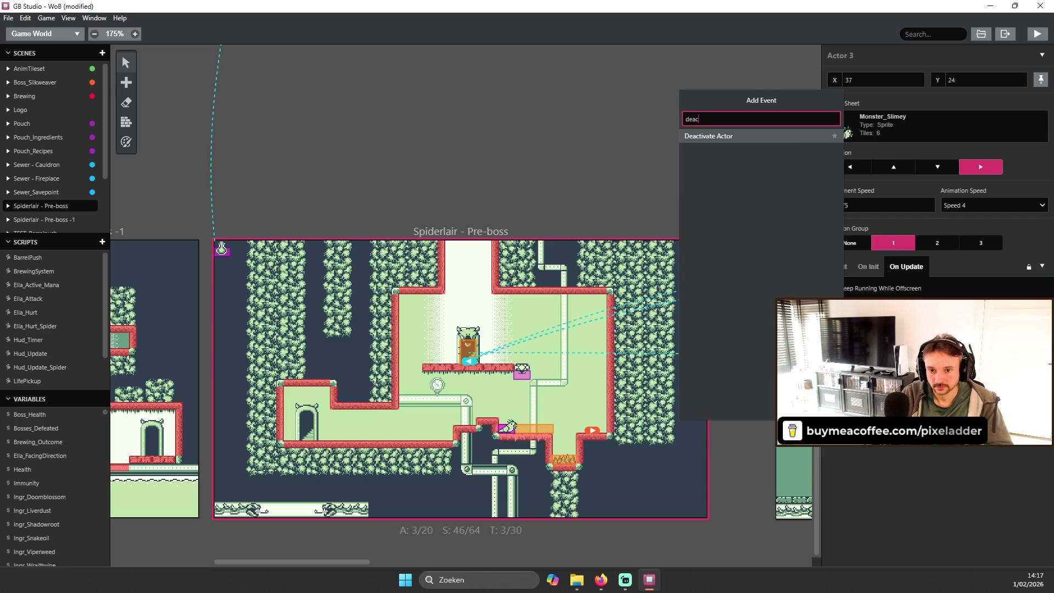
pyautogui.click(741, 135)
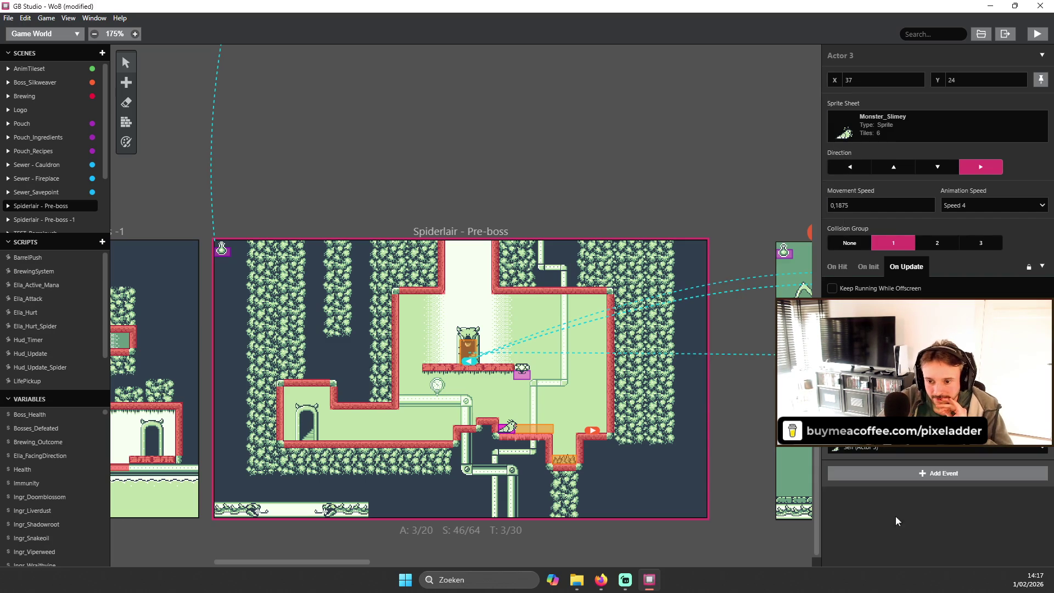
pyautogui.click(967, 448)
pyautogui.click(967, 448)
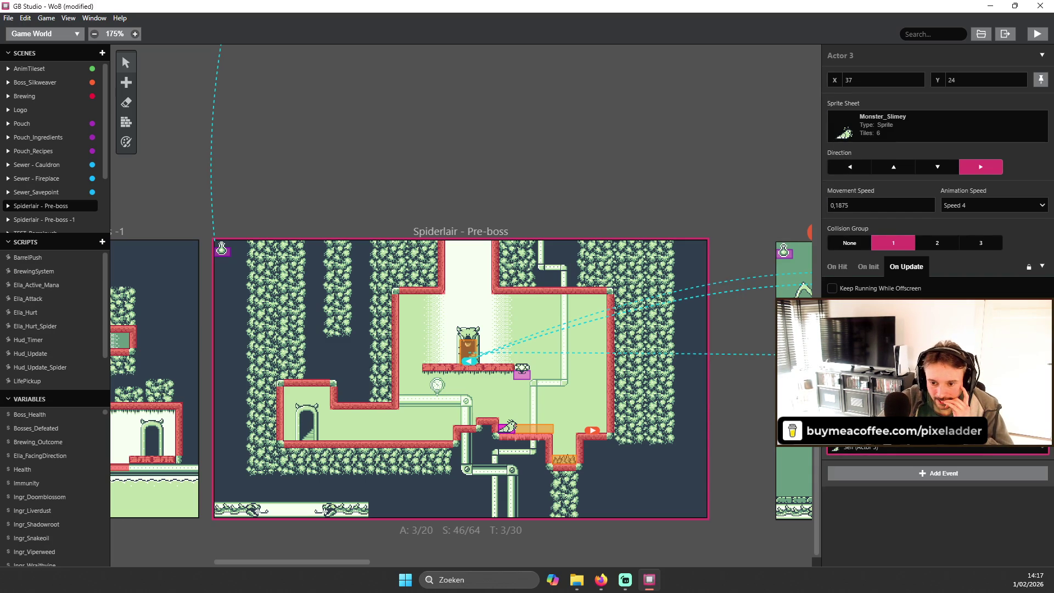
pyautogui.hotkey('ctrl', 'z')
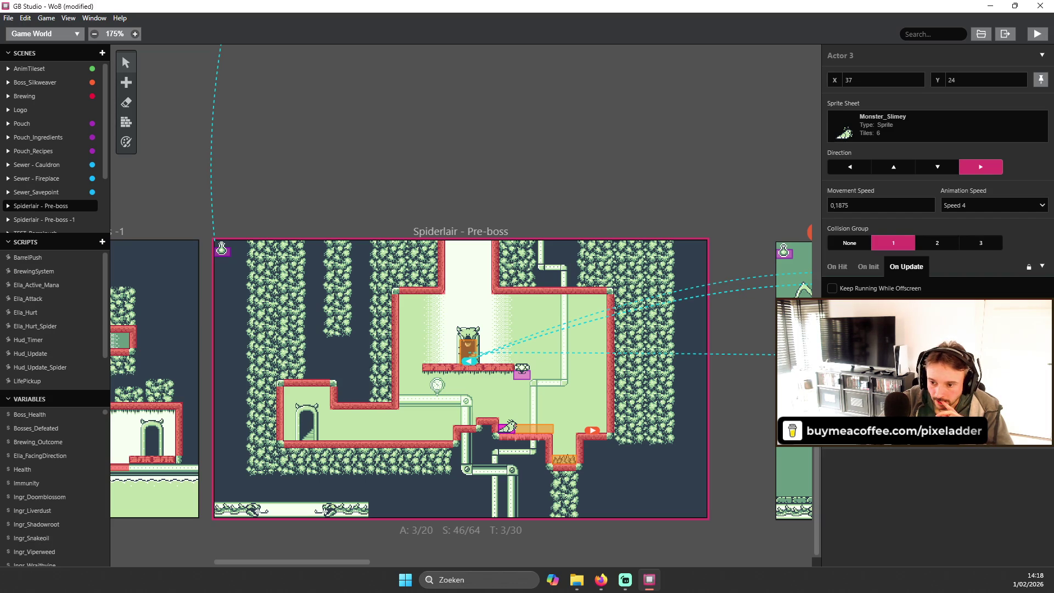
pyautogui.click(1042, 380)
pyautogui.press('Escape')
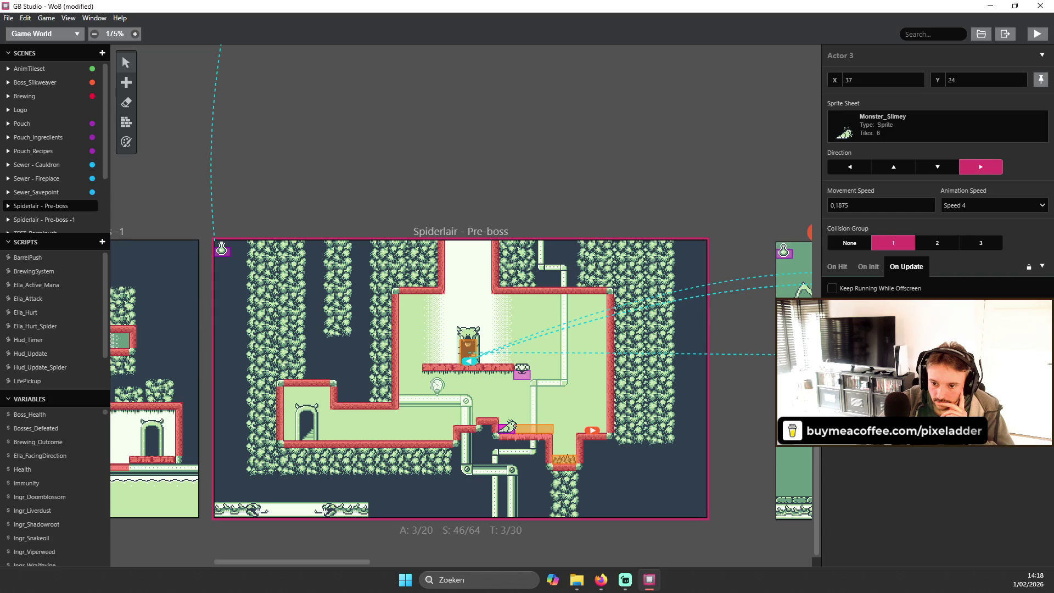
pyautogui.rightClick(983, 370)
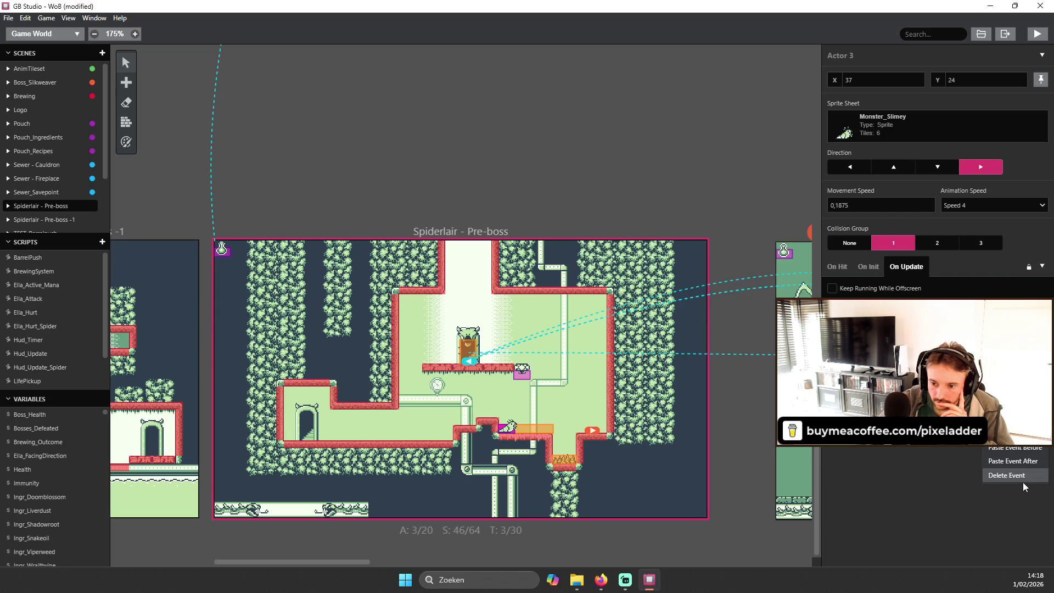
pyautogui.click(985, 447)
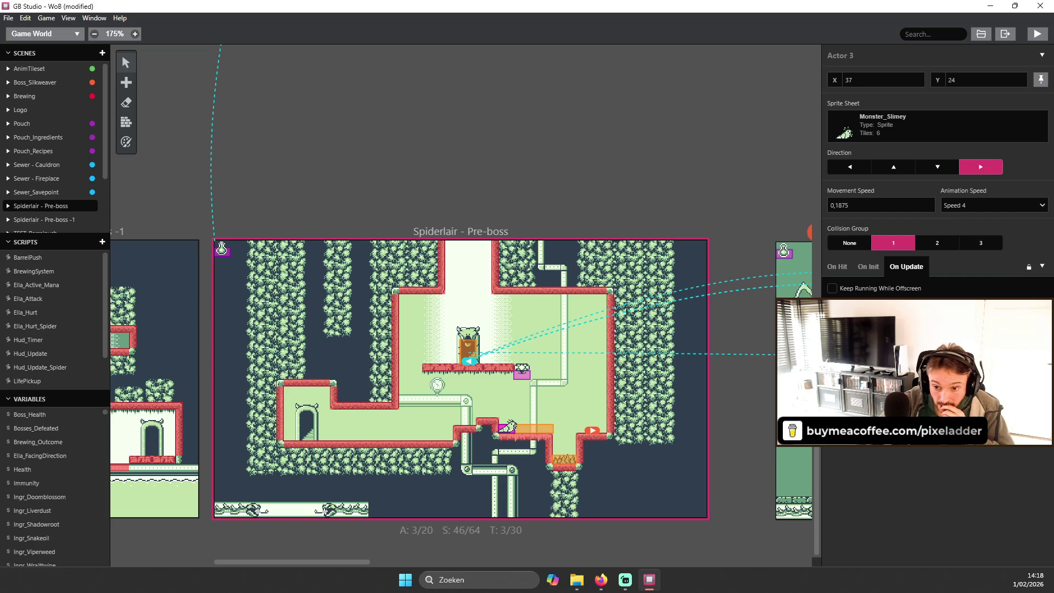
pyautogui.scroll(1, 937, 473)
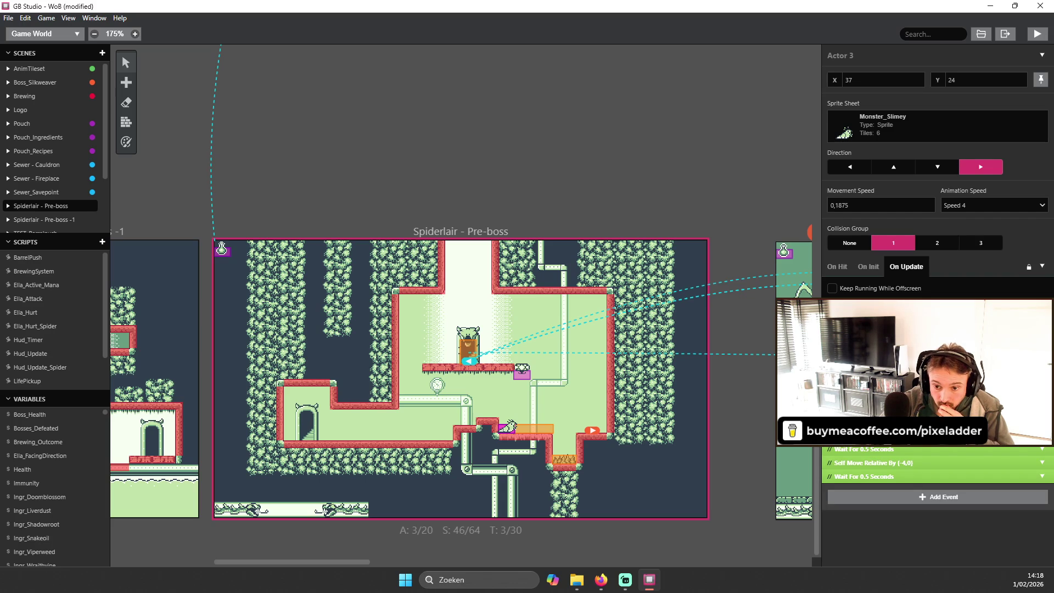
pyautogui.scroll(-1, 937, 472)
pyautogui.scroll(1, 938, 472)
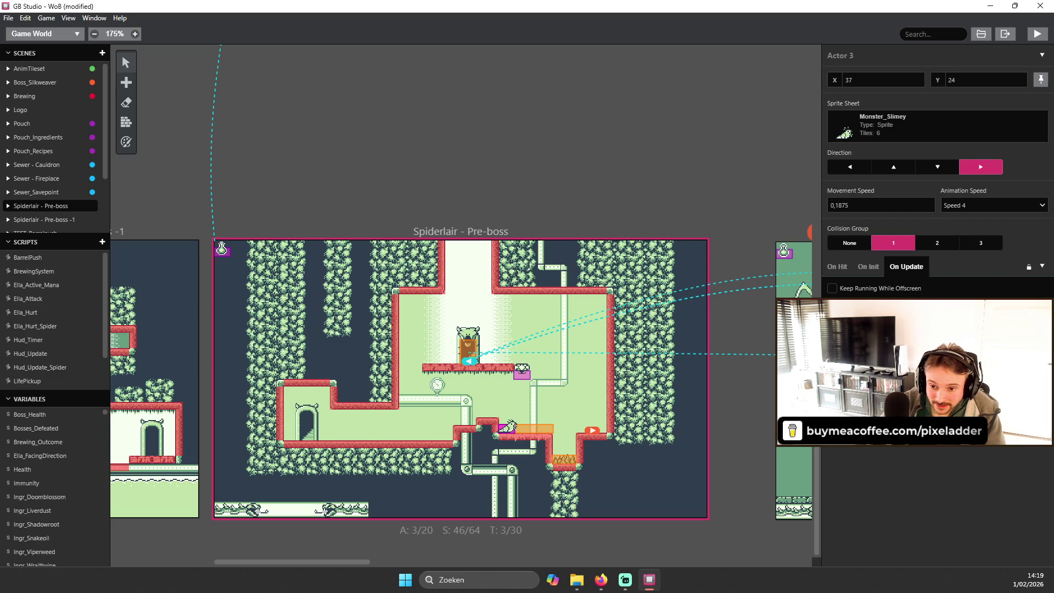
pyautogui.rightClick(1025, 459)
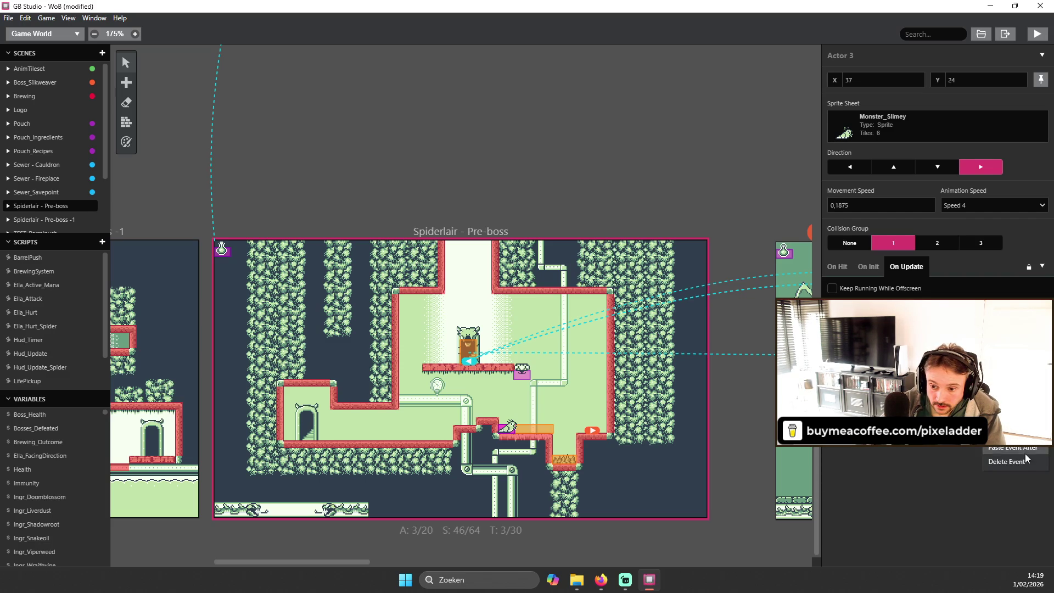
pyautogui.rightClick(984, 409)
pyautogui.click(1006, 462)
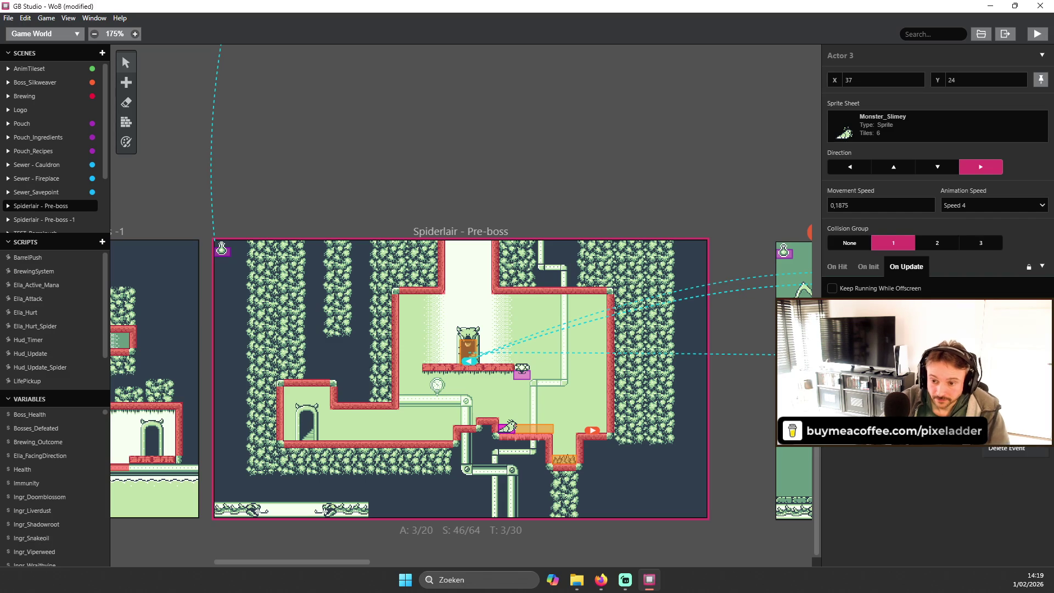
pyautogui.click(933, 417)
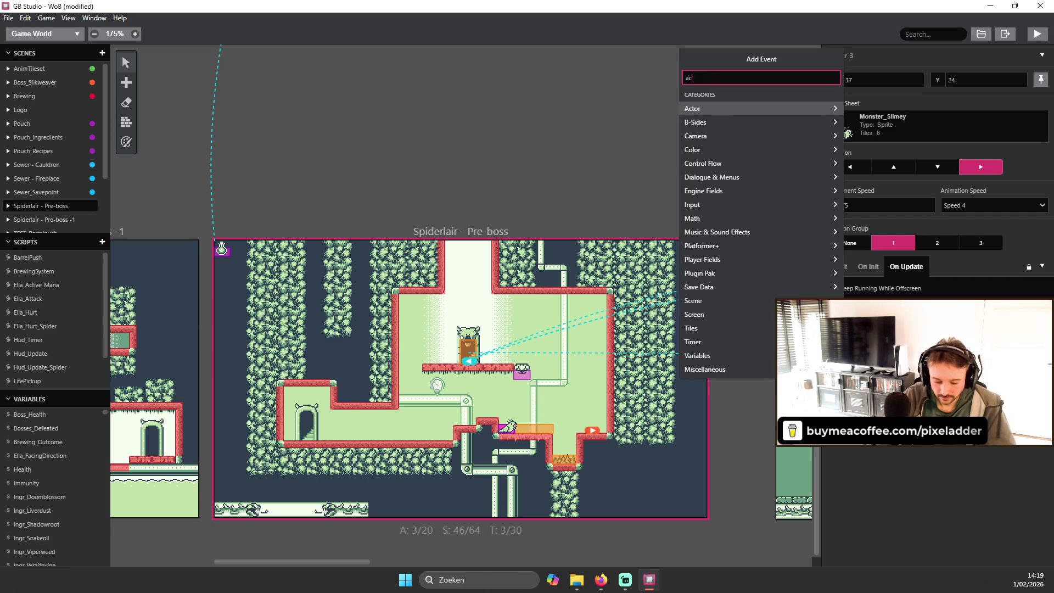
pyautogui.write('acti')
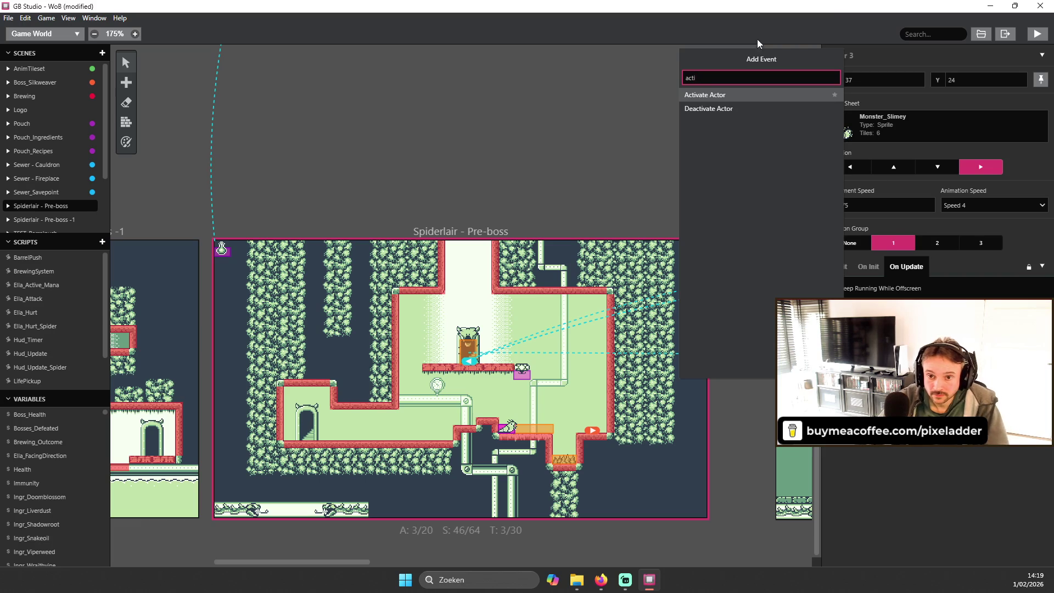
pyautogui.click(757, 38)
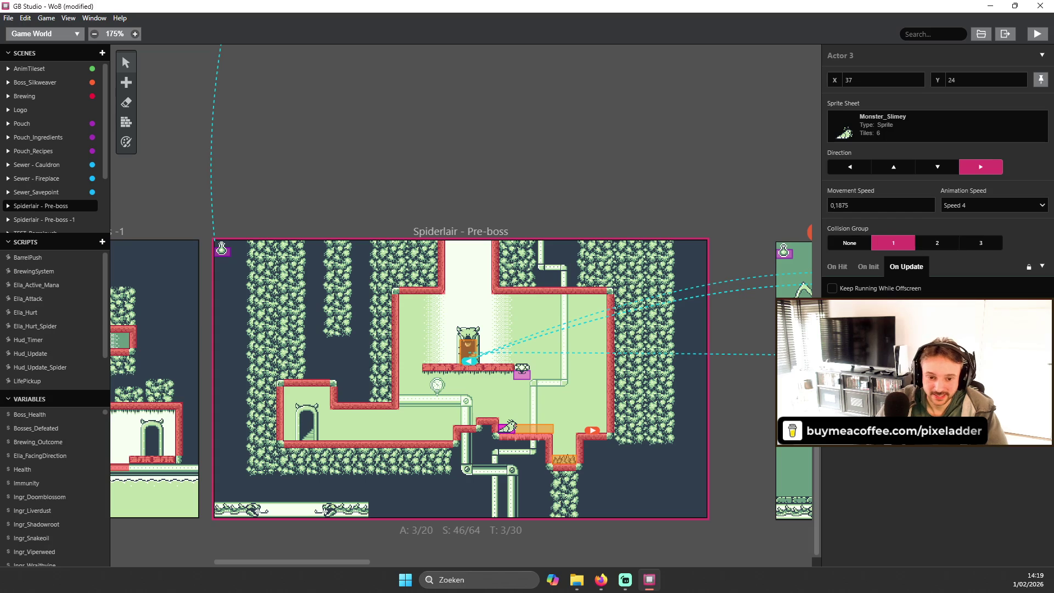
pyautogui.click(1046, 36)
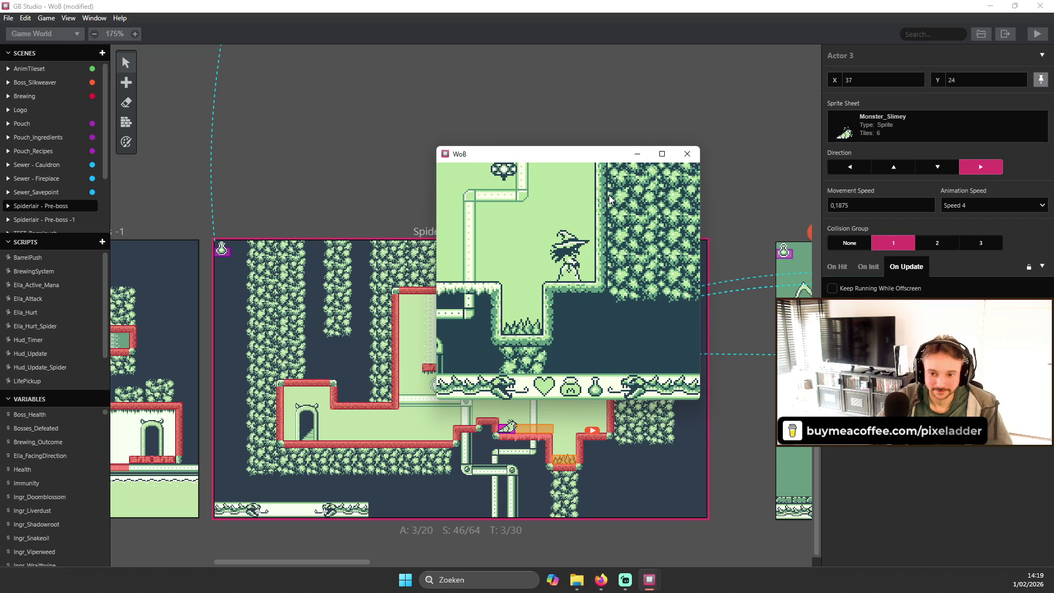
# Test-play the game, walking the witch and casting projectiles, then quit it.
pyautogui.press('Left')
pyautogui.press('Right')
pyautogui.press('z')
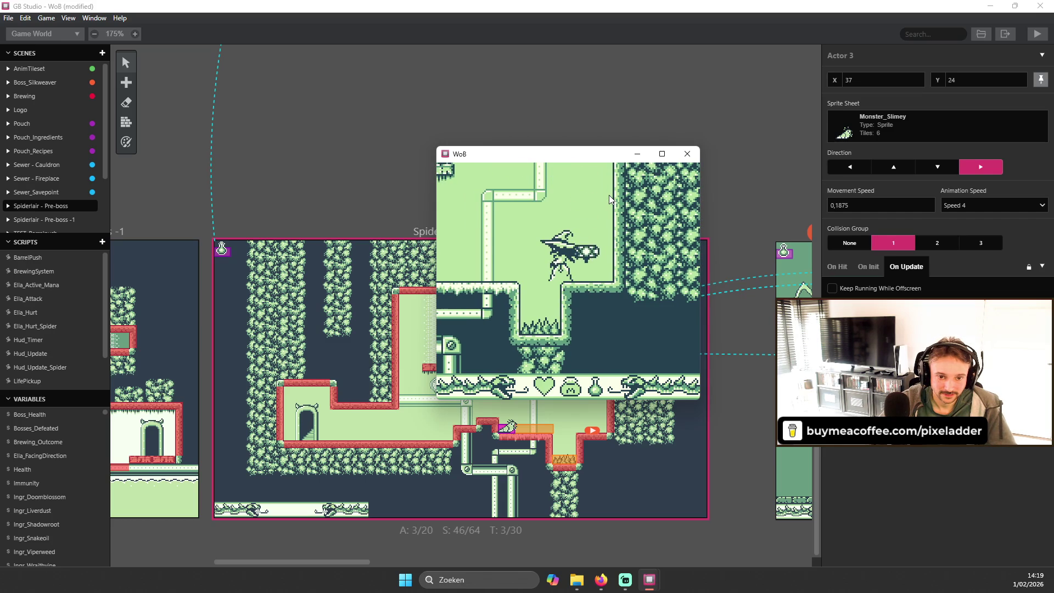
pyautogui.press('z')
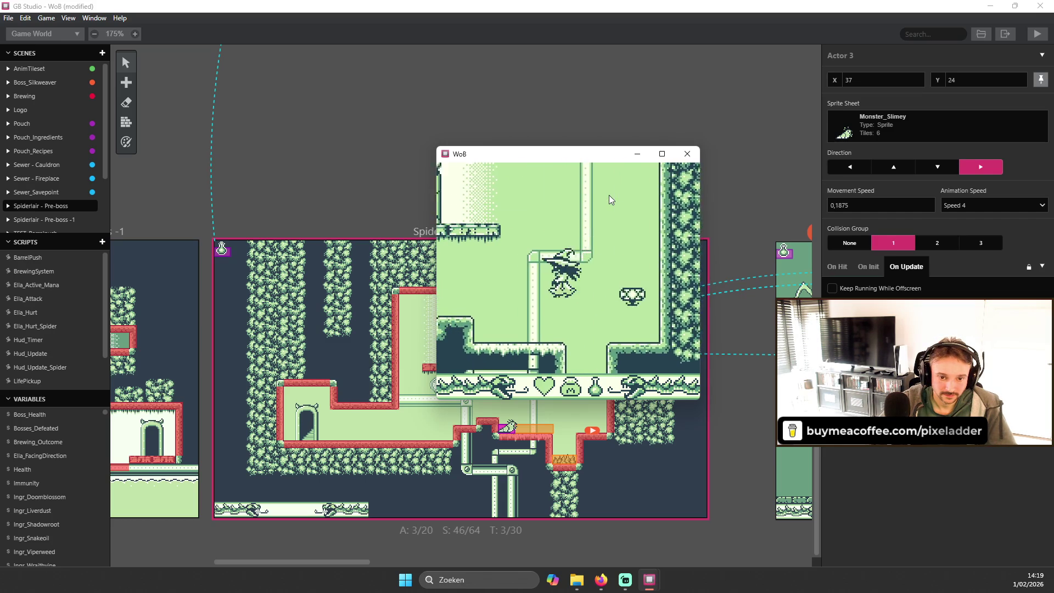
pyautogui.press('Left')
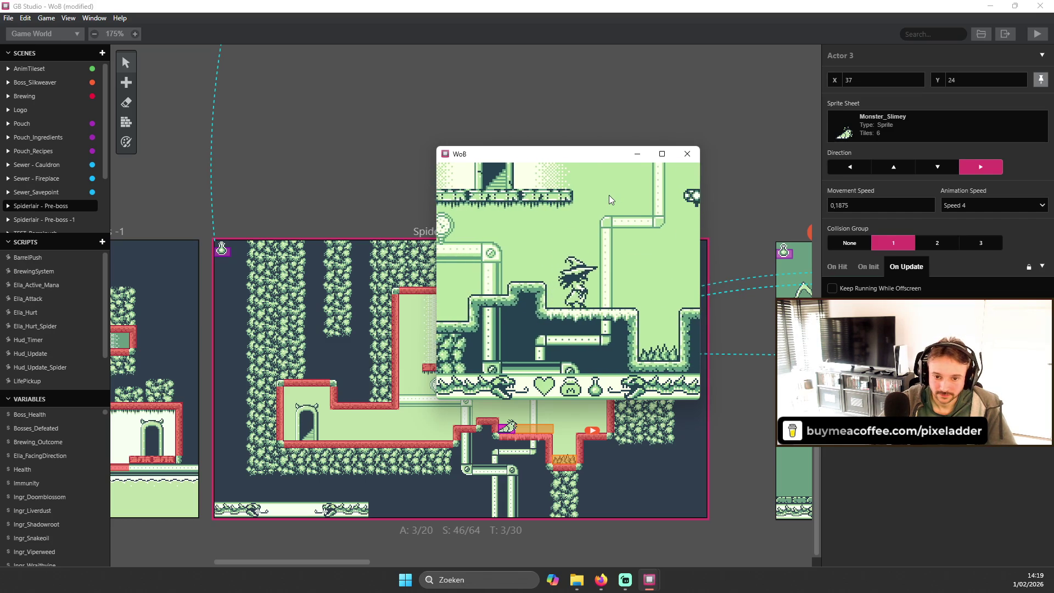
pyautogui.hotkey('alt', 'F4')
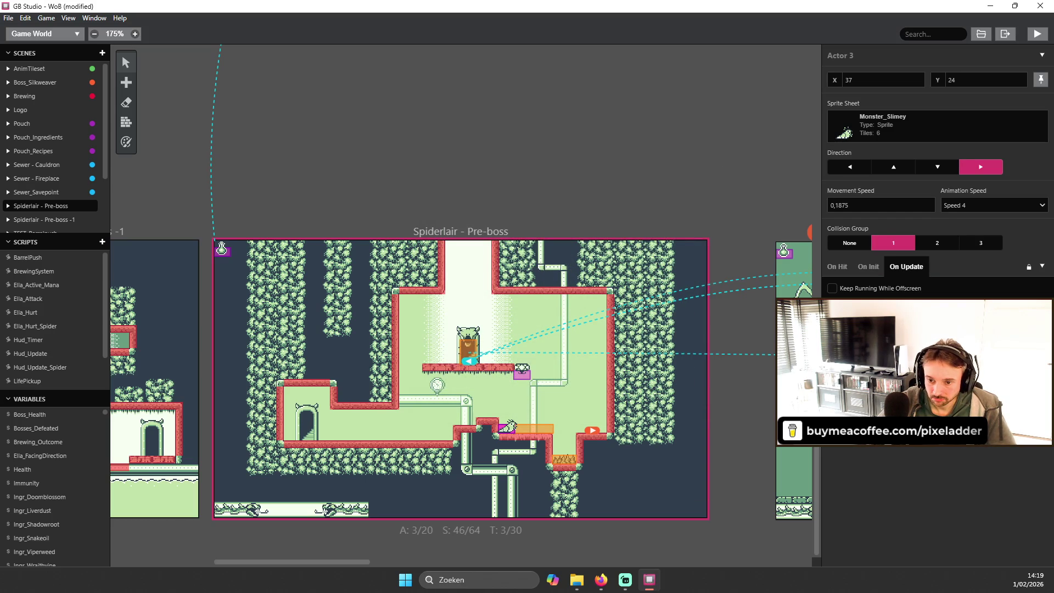
# Move the player start point further left, replay the game, then reselect Monster_Slimey.
pyautogui.moveTo(588, 432); pyautogui.dragTo(486, 417)
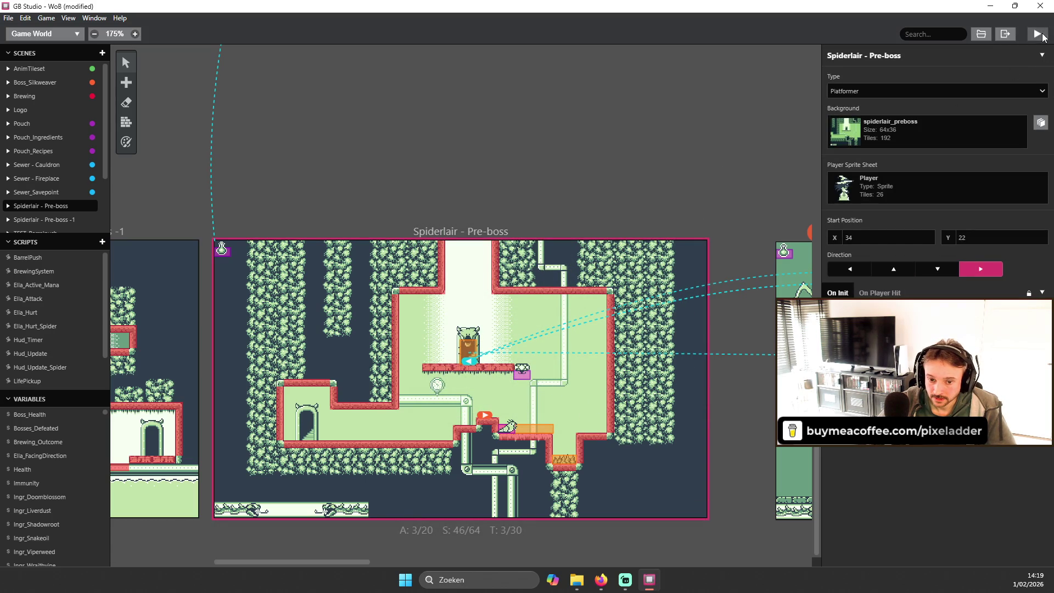
pyautogui.click(1039, 34)
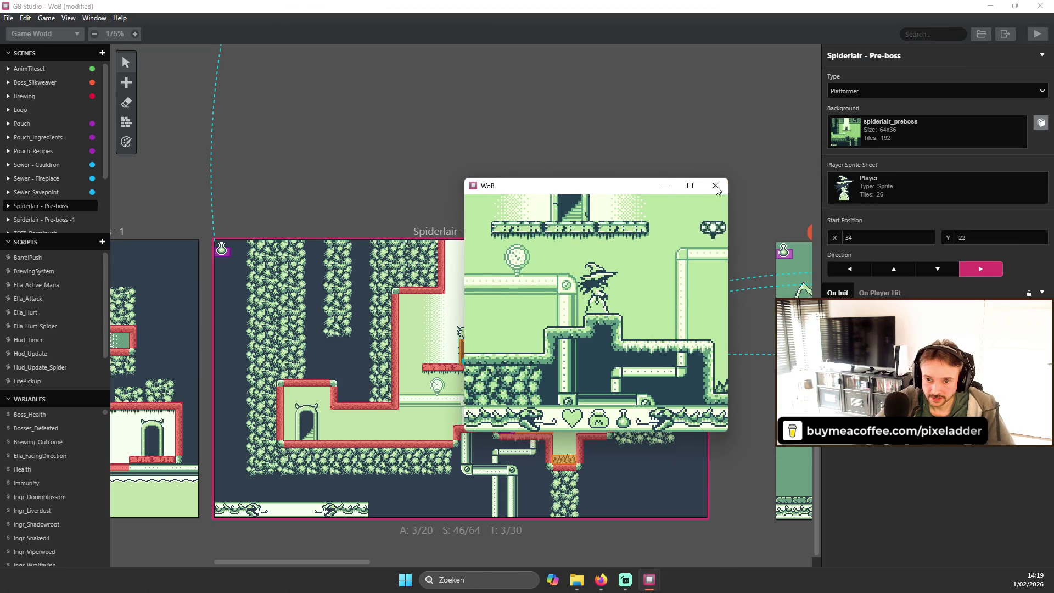
pyautogui.click(716, 186)
pyautogui.click(506, 426)
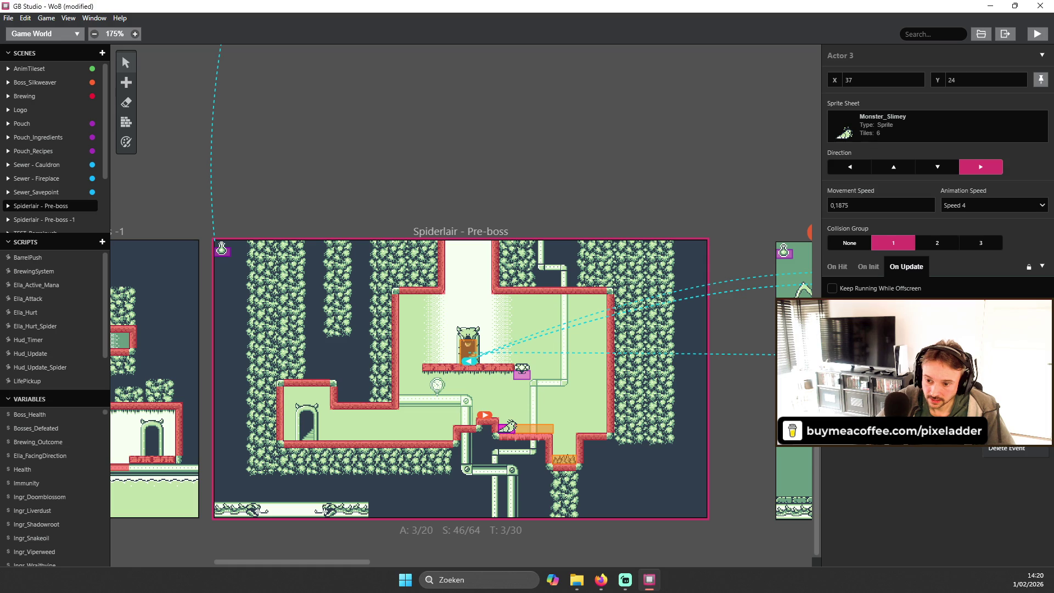
# Delete an event from Actor 3's On Update script and run the game to test it.
pyautogui.press('Escape')
pyautogui.click(1040, 340)
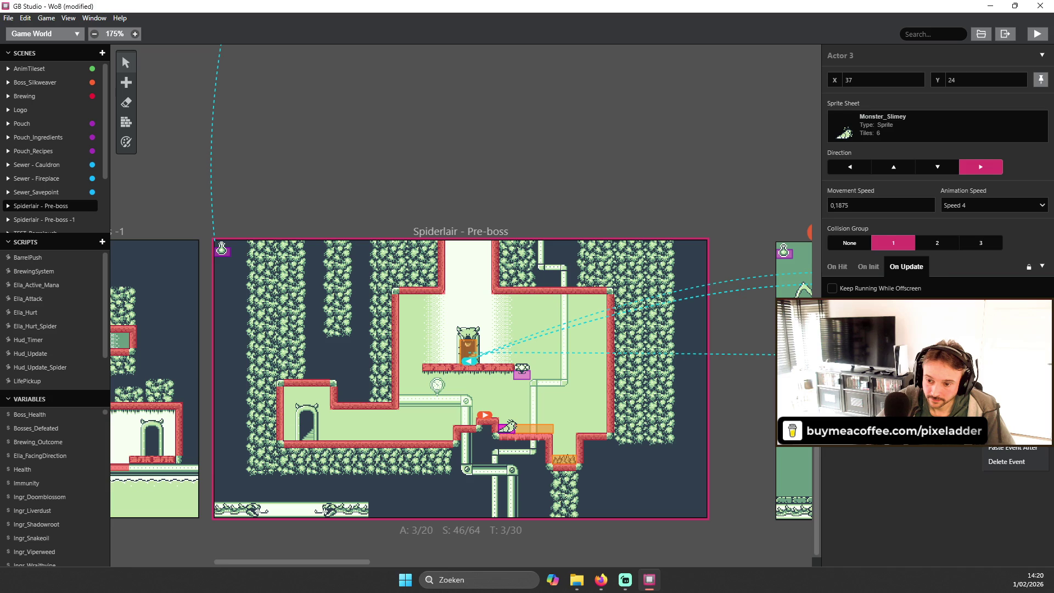
pyautogui.press('Escape')
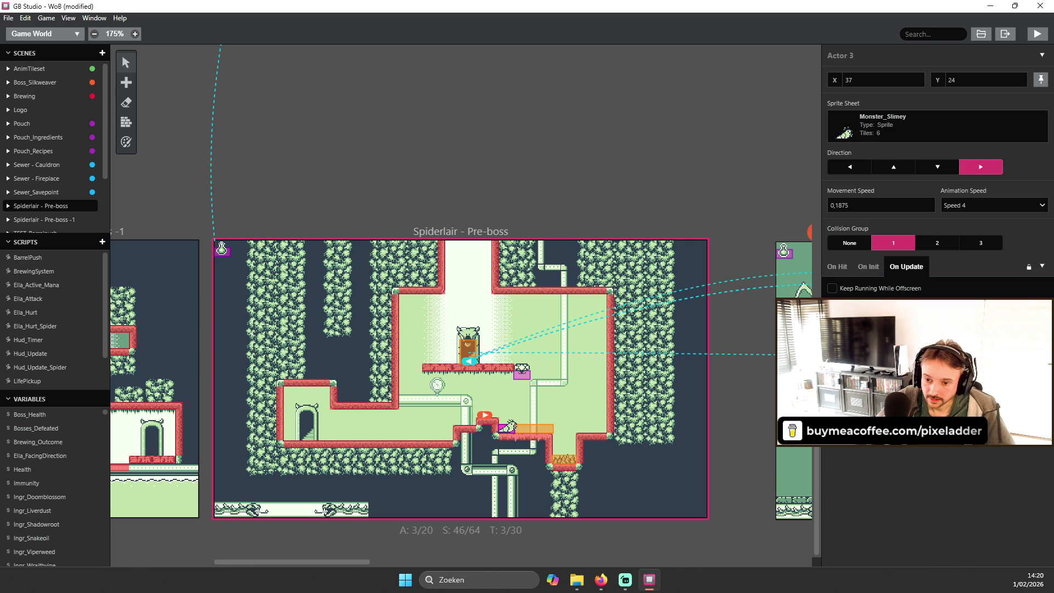
pyautogui.click(1041, 373)
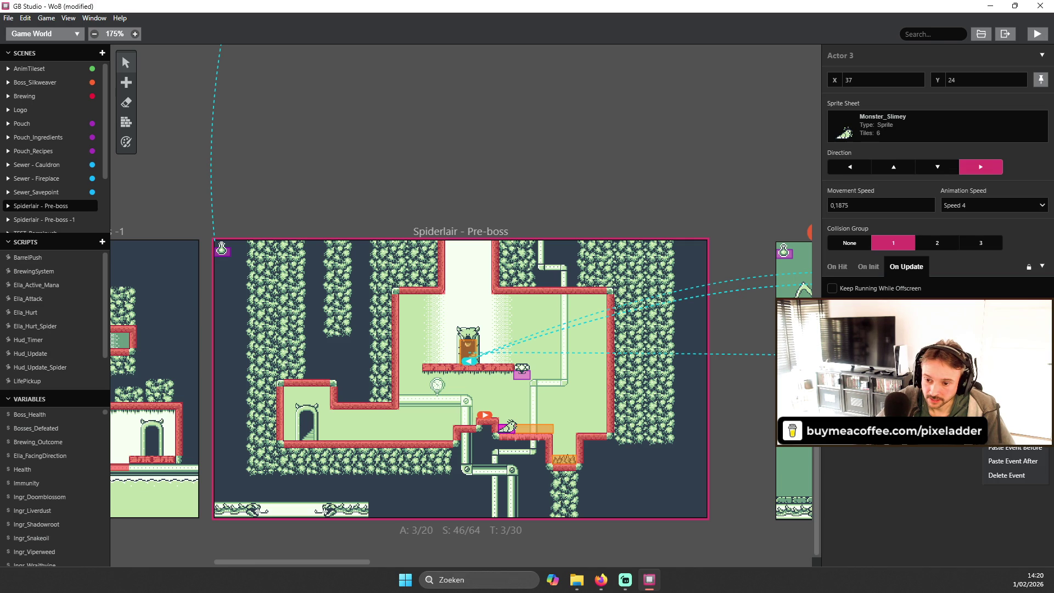
pyautogui.click(1007, 475)
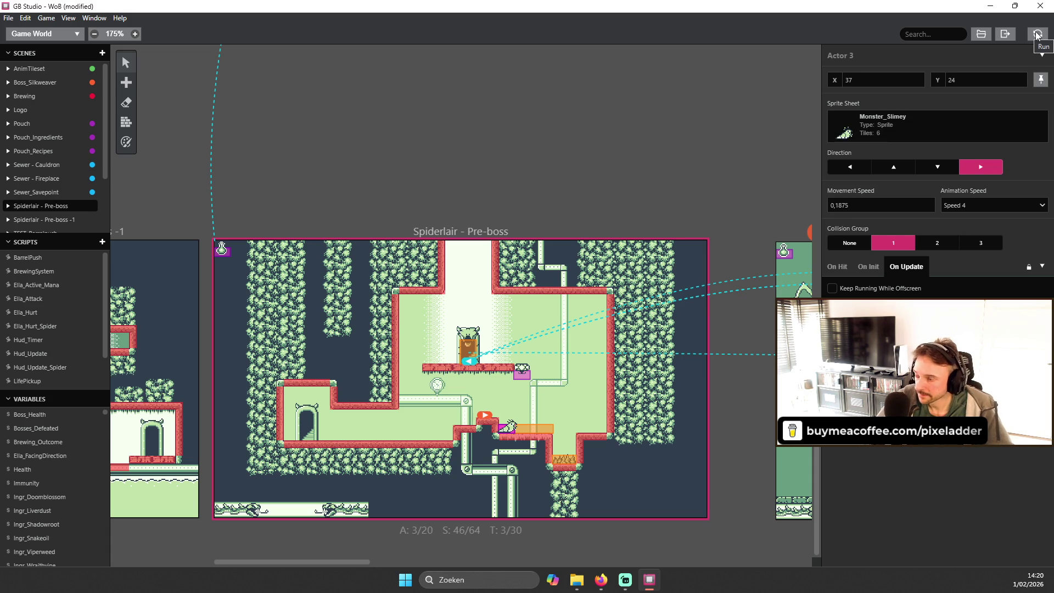
pyautogui.click(1037, 35)
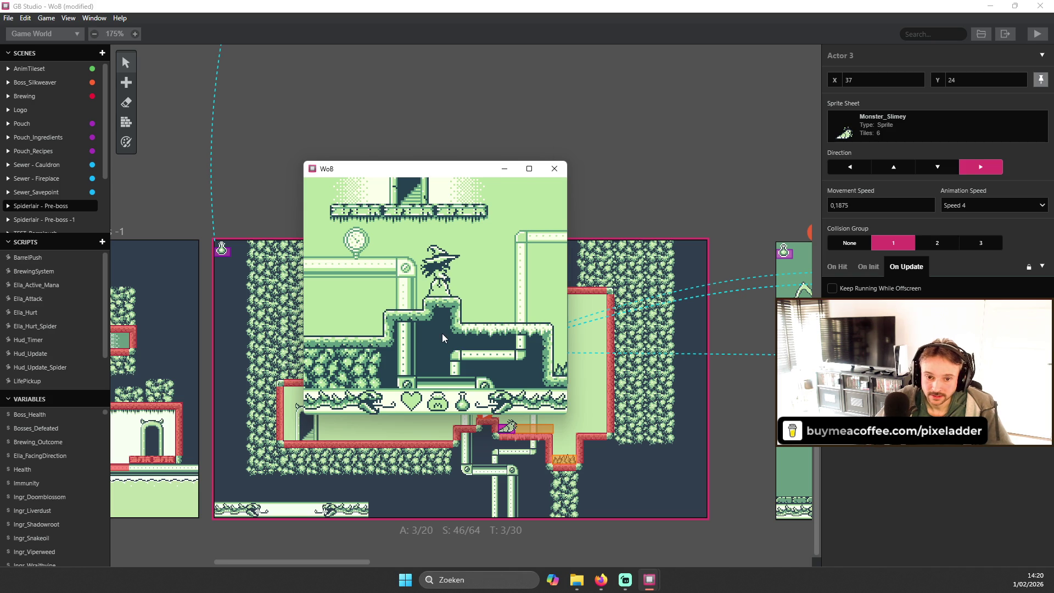
# Walk the witch right through the cave room over two test runs, quitting each.
pyautogui.press('Right')
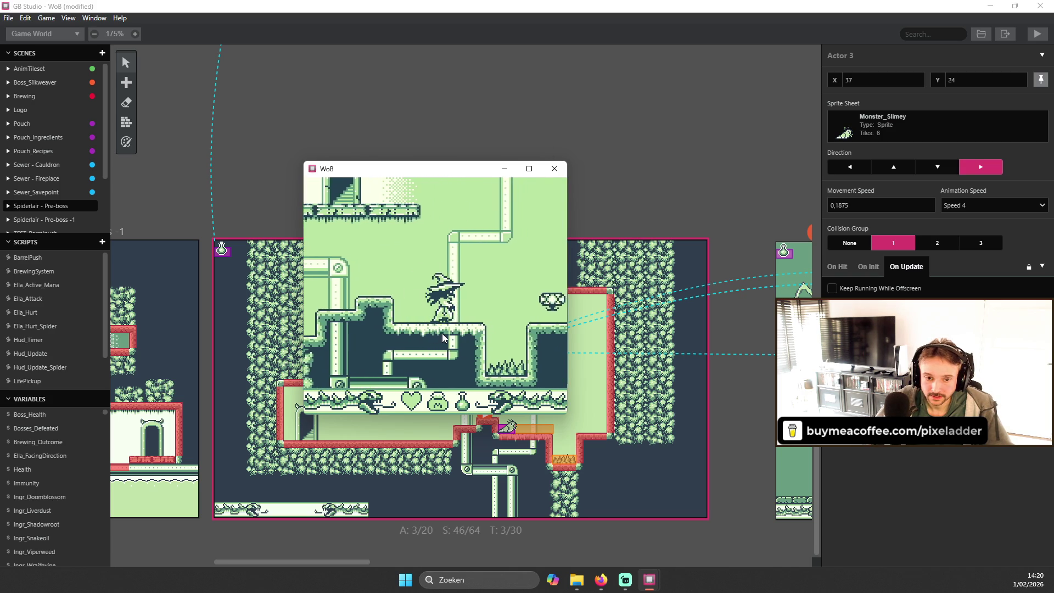
pyautogui.hotkey('alt', 'F4')
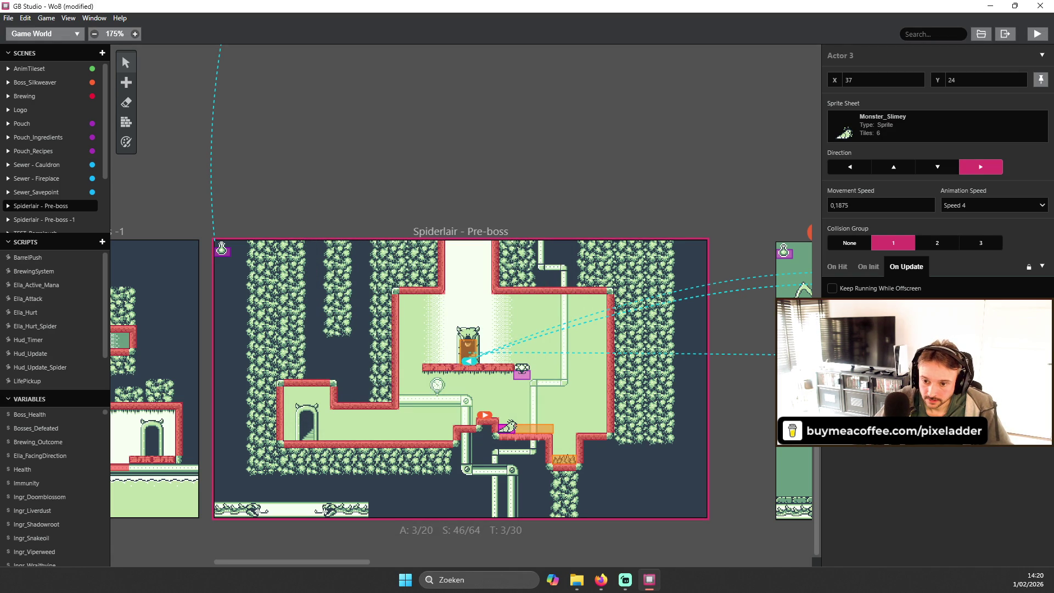
pyautogui.click(1039, 34)
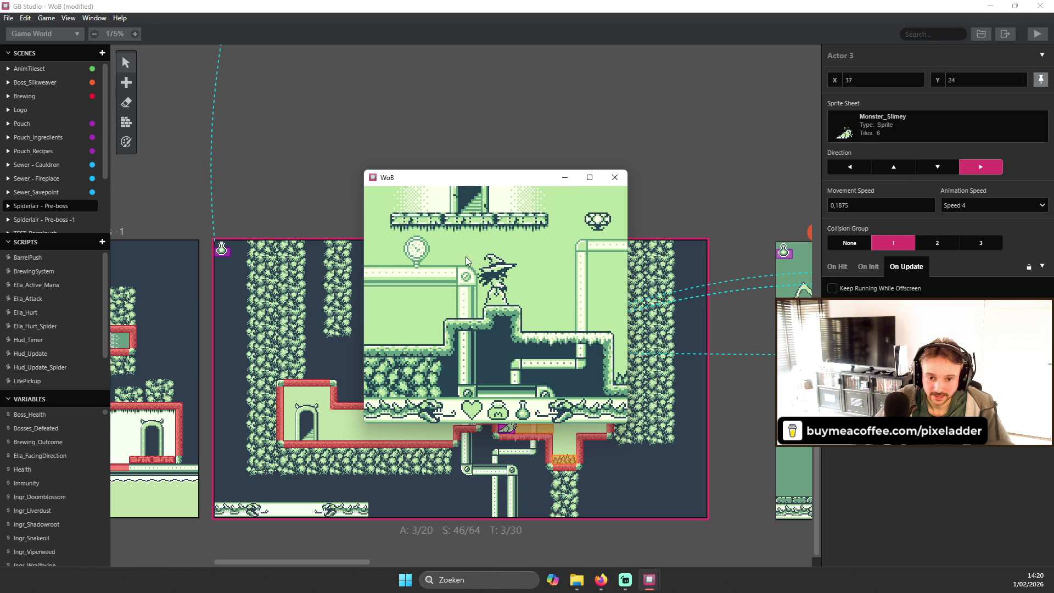
pyautogui.press('Right')
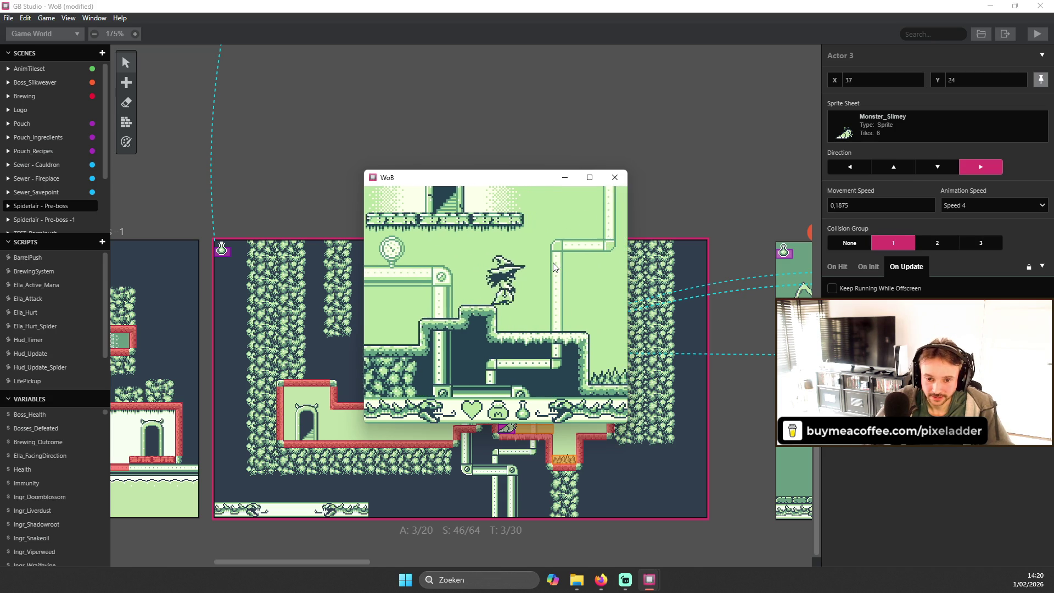
pyautogui.press('Right')
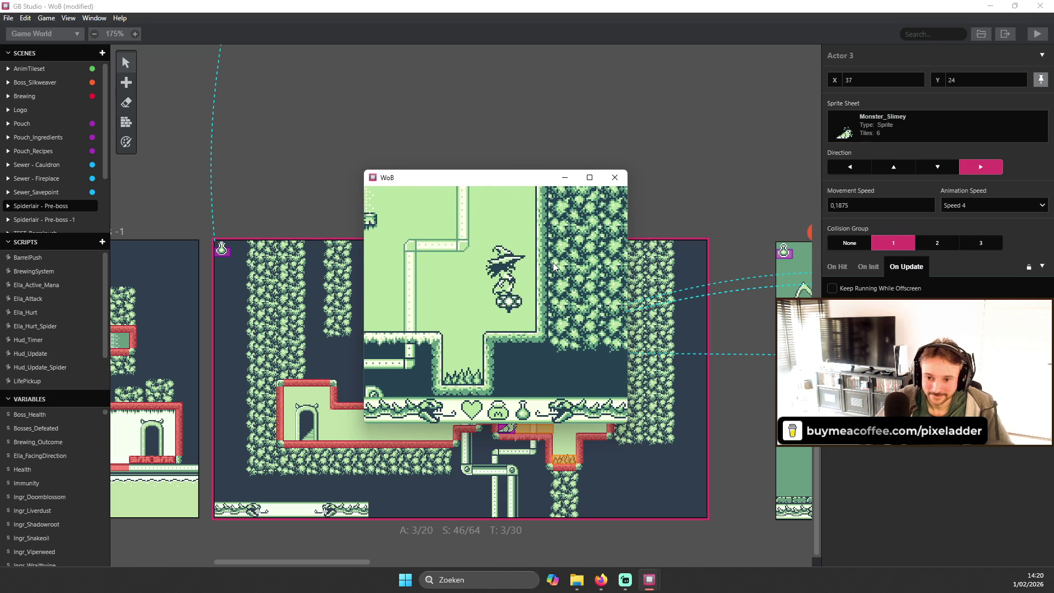
pyautogui.press('Right')
pyautogui.hotkey('alt', 'F4')
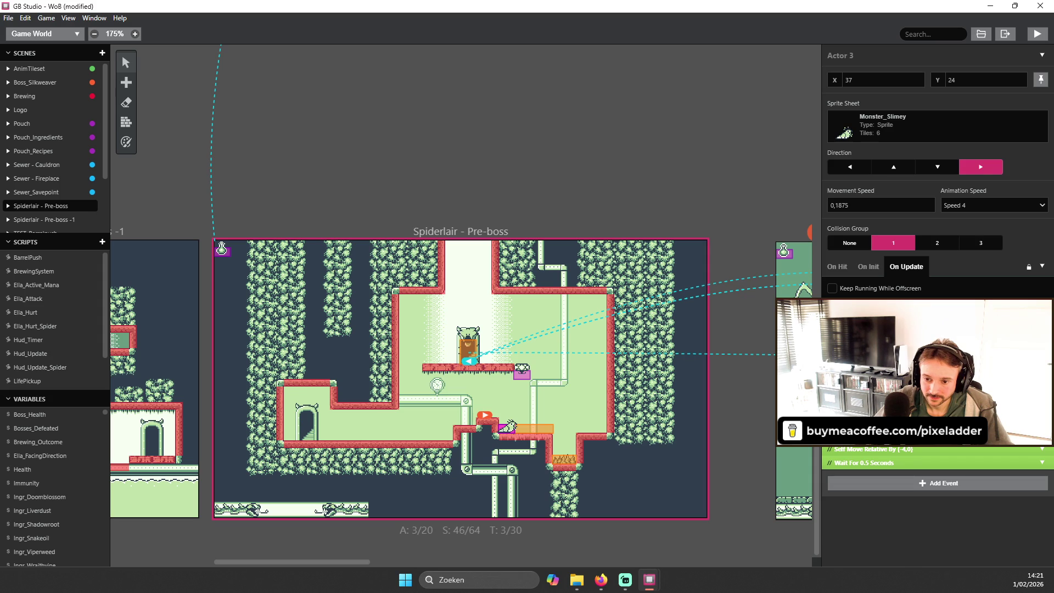
# Rebuild and run with Ctrl+P, walk right again, then refocus the editor.
pyautogui.hotkey('ctrl', 'p')
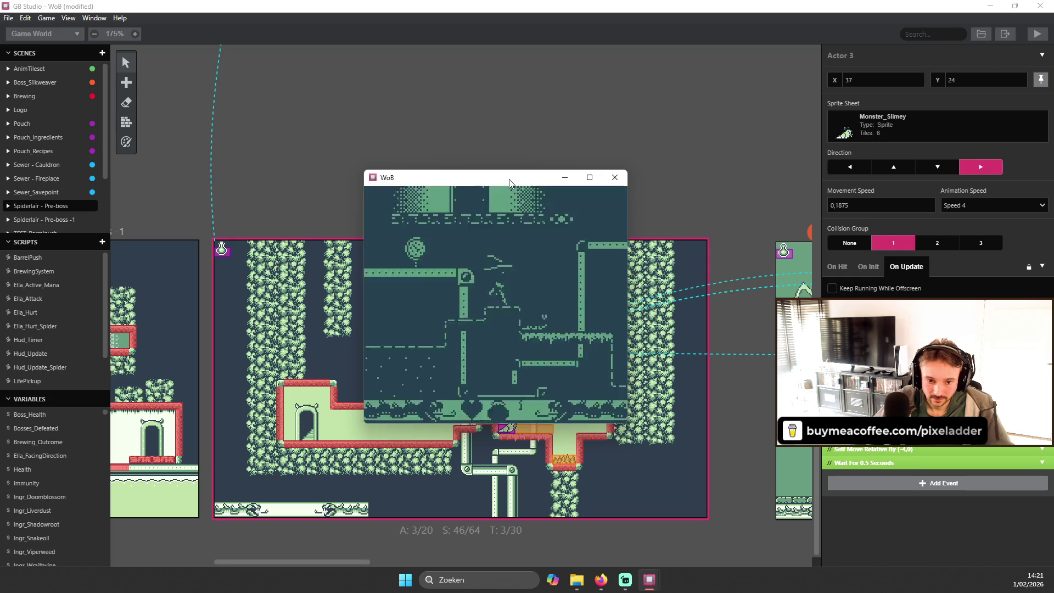
pyautogui.press('Right')
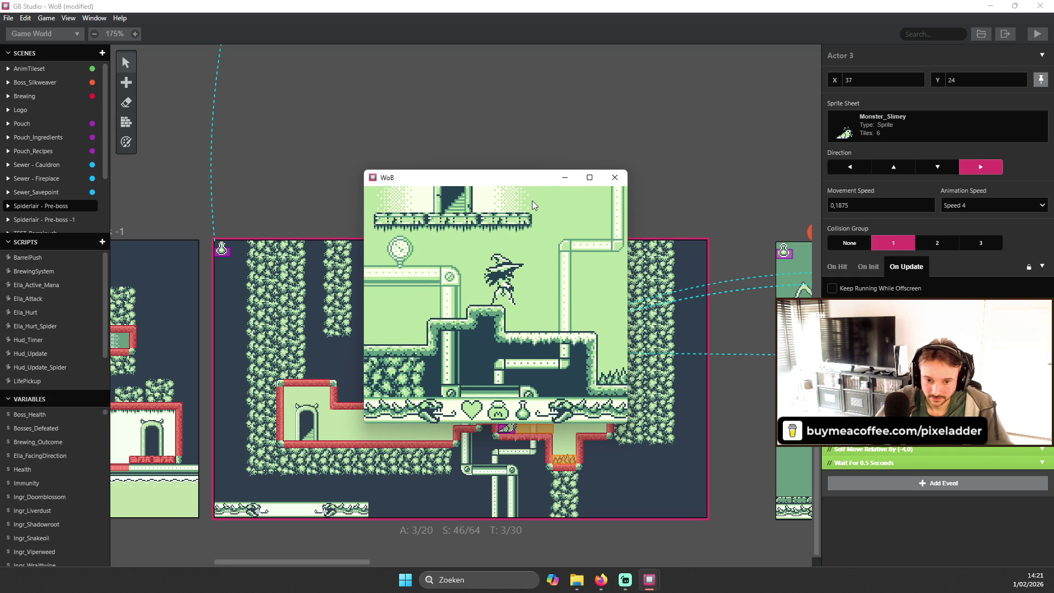
pyautogui.press('Right')
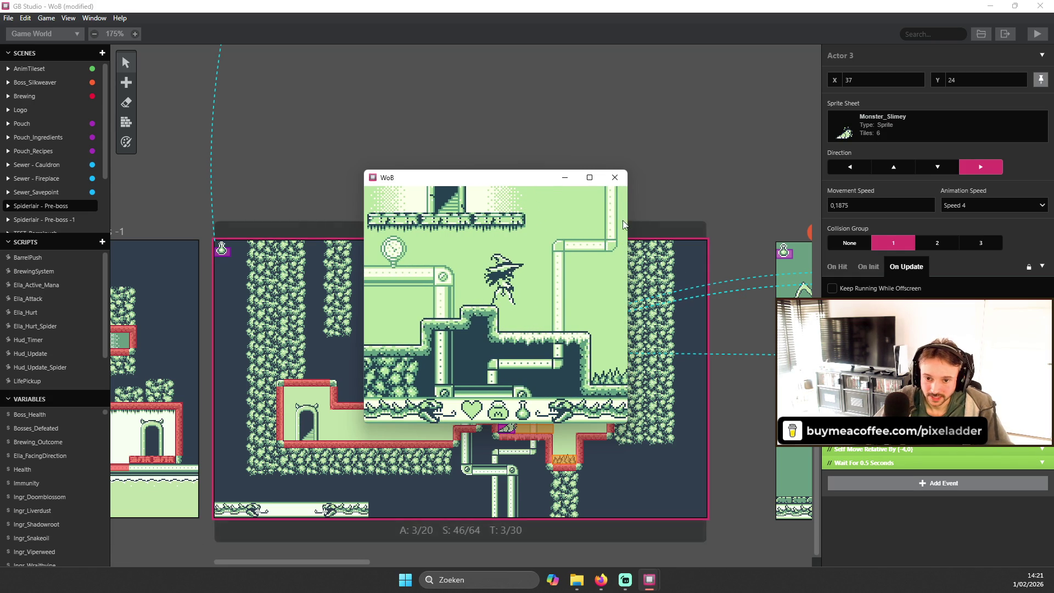
pyautogui.click(635, 205)
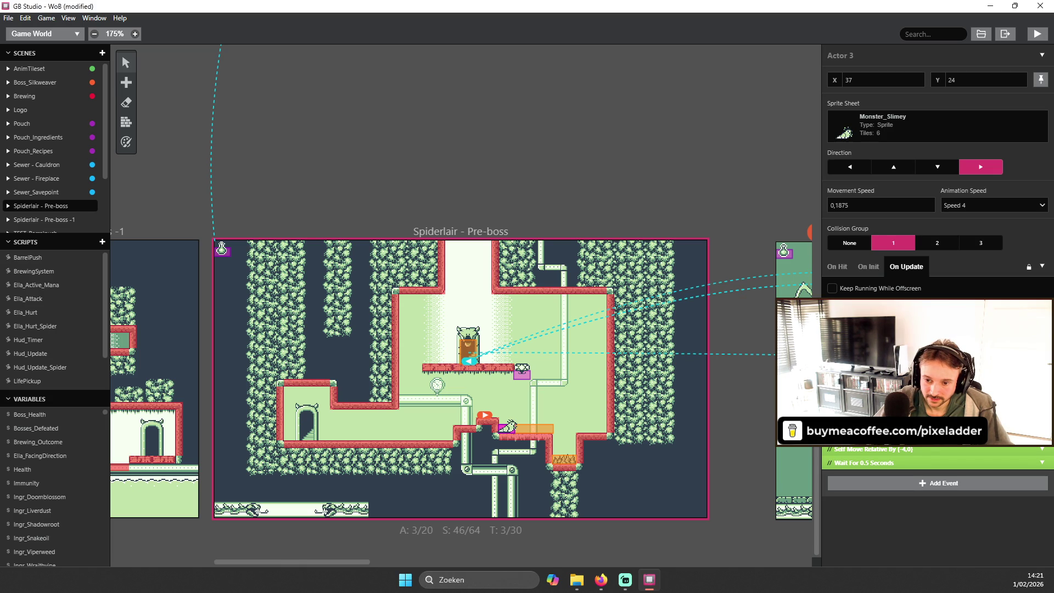
# Search 'stop' and add a Stop Actor's "On Update" Script event to the enemy's script.
pyautogui.click(1040, 346)
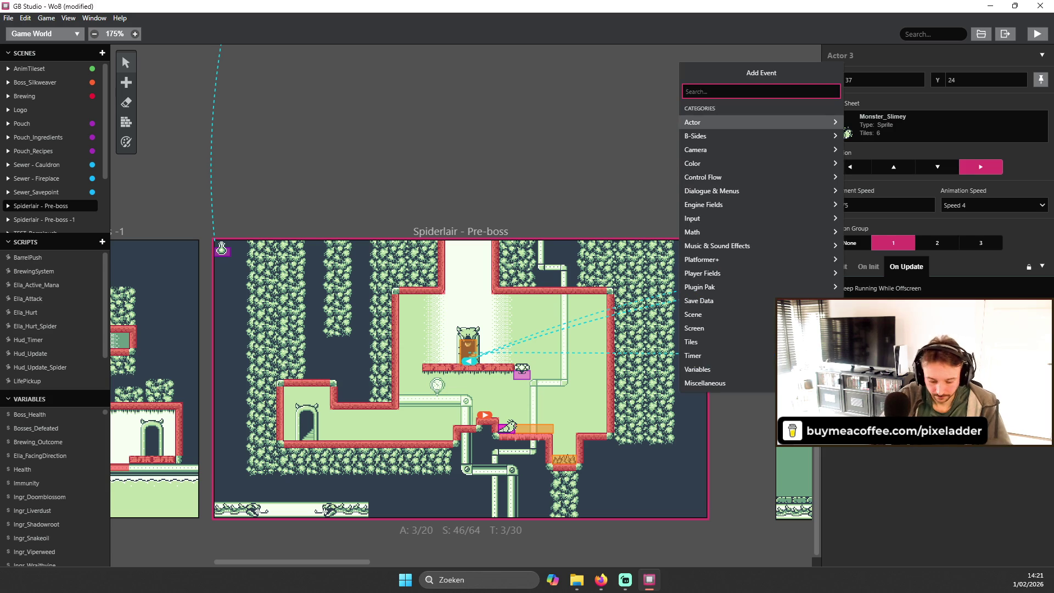
pyautogui.write('stop')
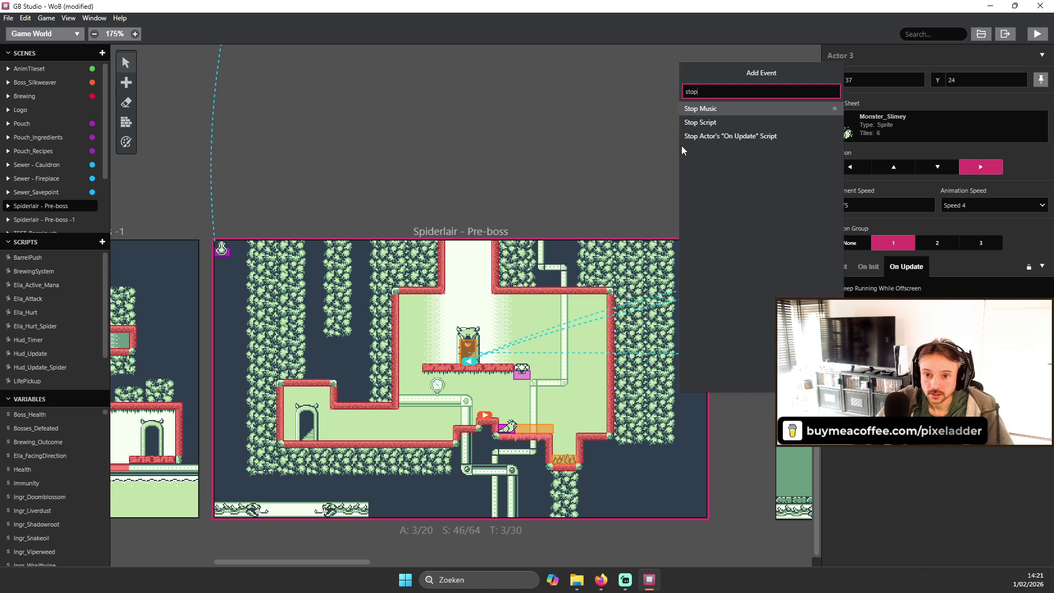
pyautogui.click(749, 136)
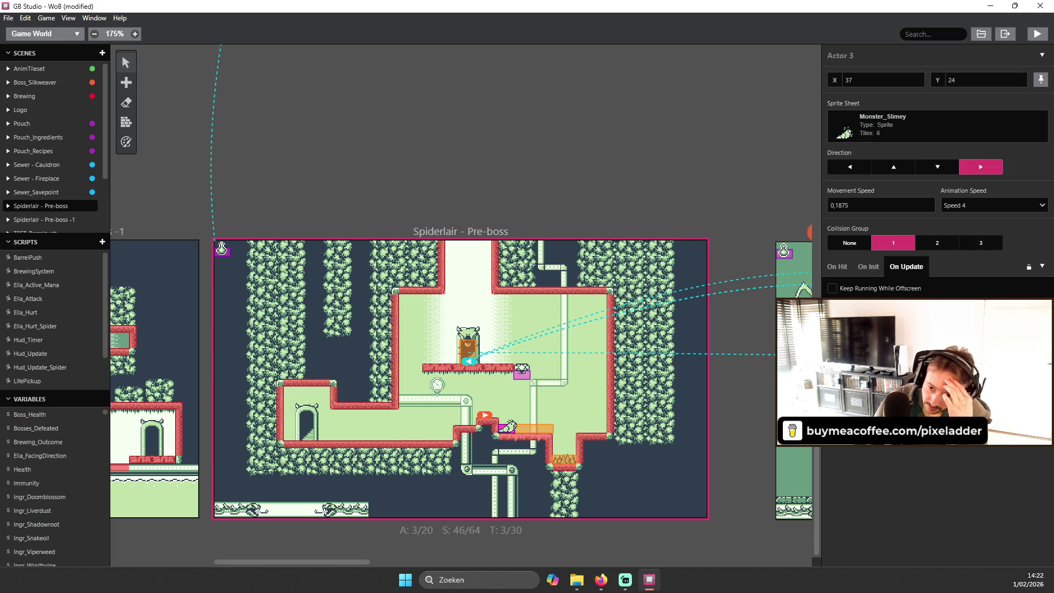
# Add a Start Actor's "On Update" Script event via search 'acto', then build and run the game.
pyautogui.click(1041, 362)
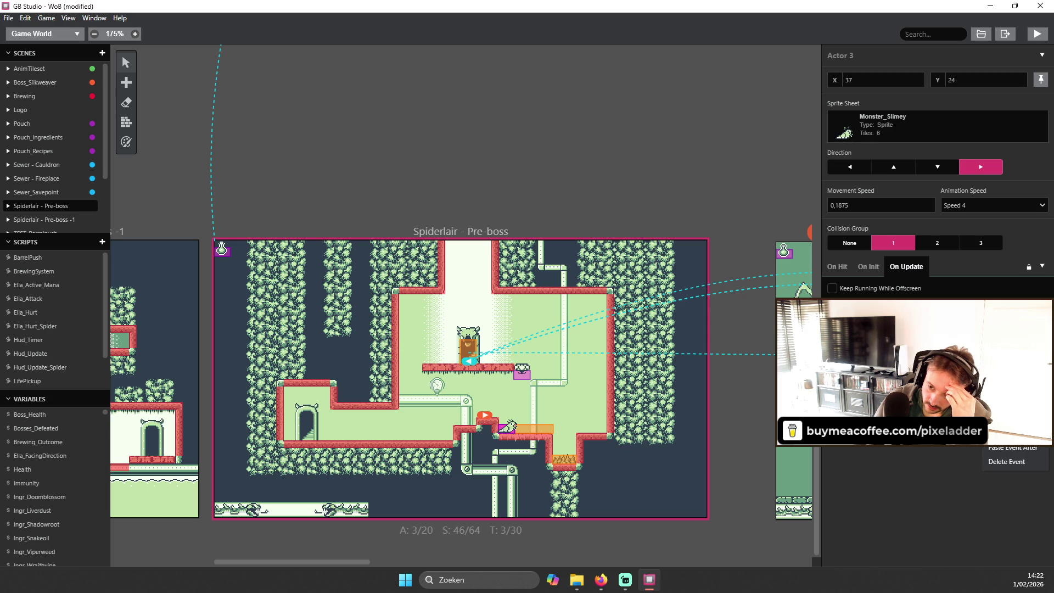
pyautogui.click(1010, 420)
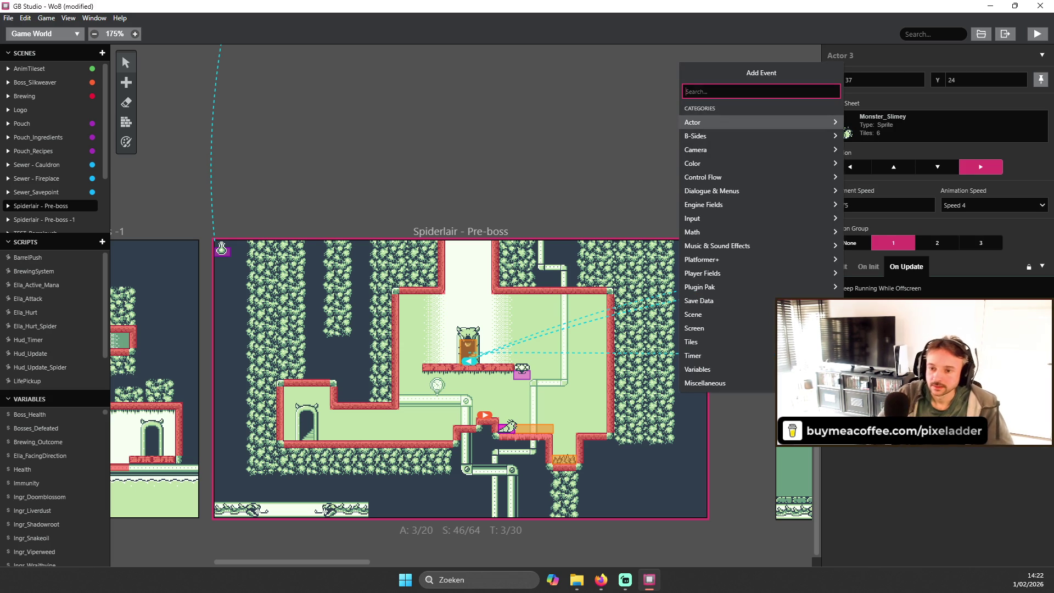
pyautogui.click(937, 456)
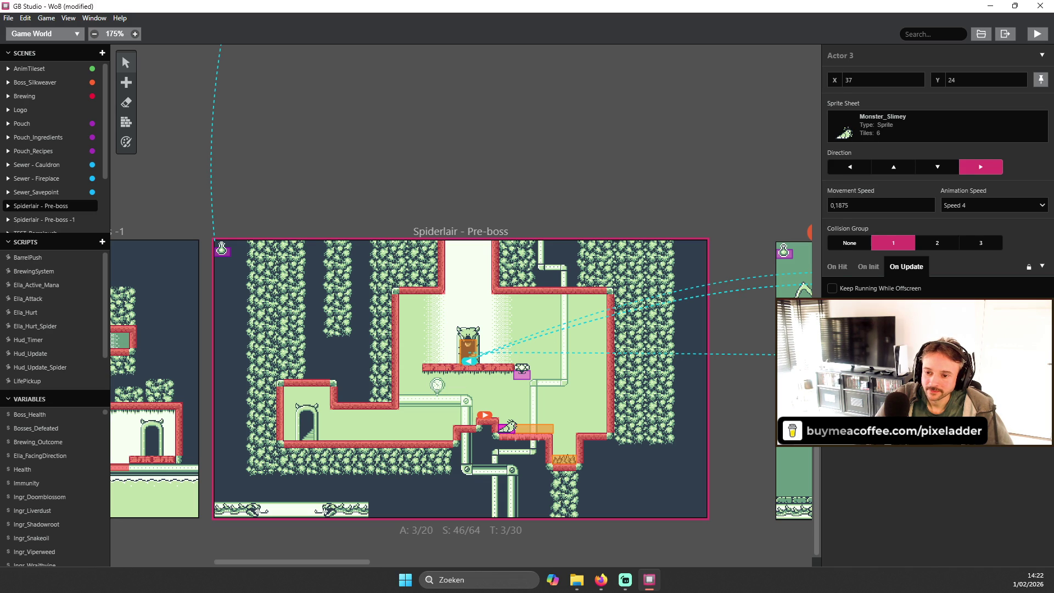
pyautogui.click(937, 310)
pyautogui.write('acto')
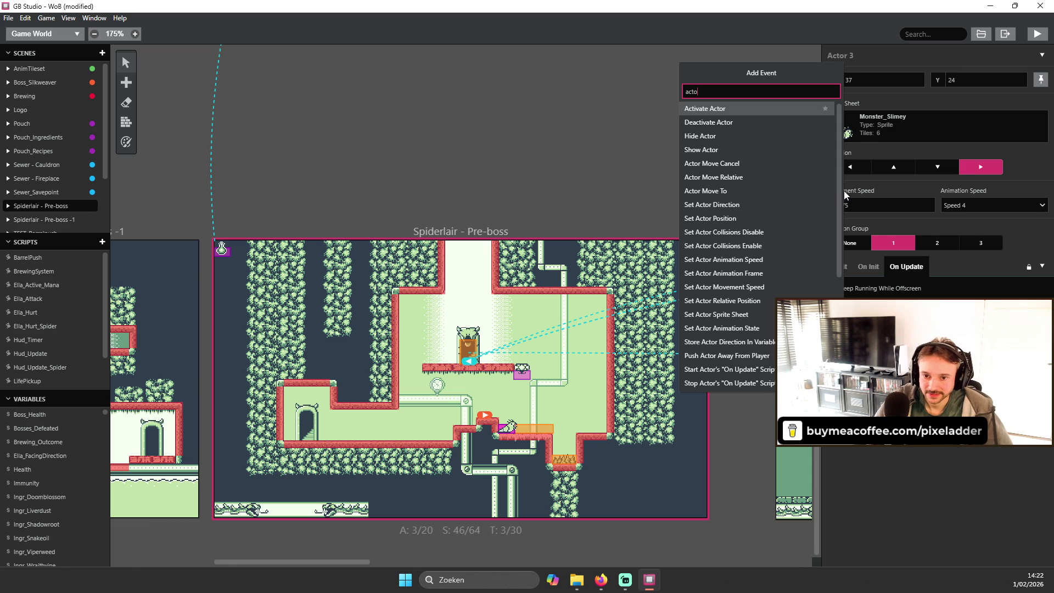
pyautogui.click(737, 360)
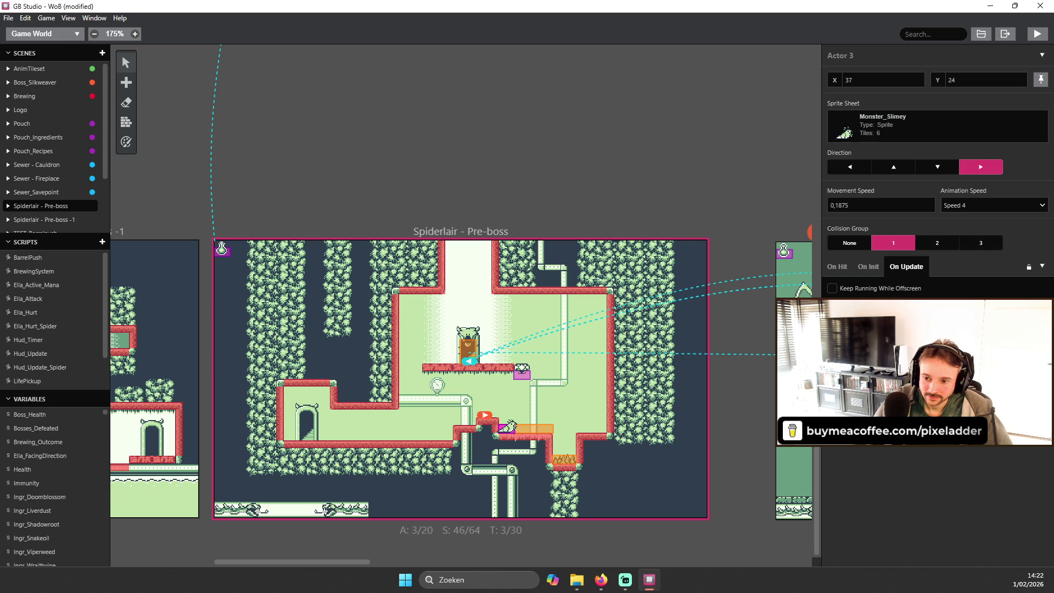
pyautogui.click(1042, 360)
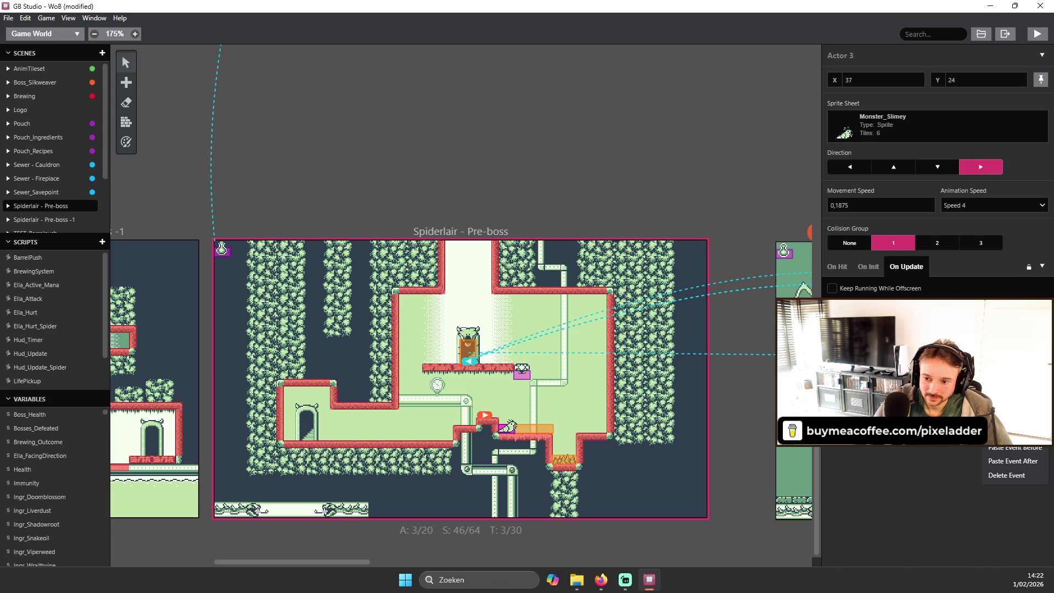
pyautogui.click(1038, 35)
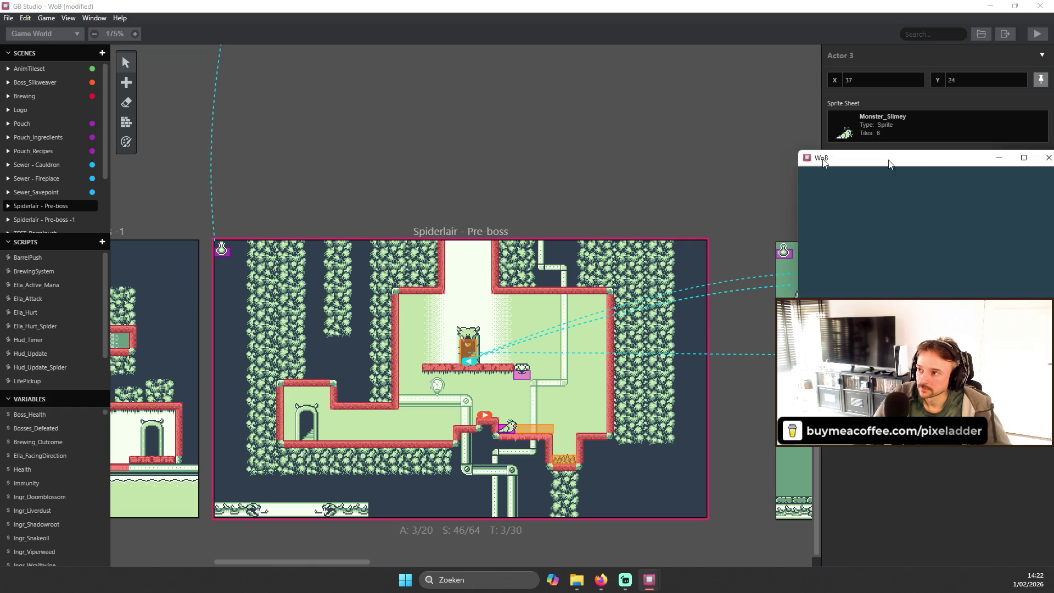
# Centre the WoB test window, play-test the enemy's new behaviour, then close the game.
pyautogui.moveTo(887, 153); pyautogui.dragTo(396, 145)
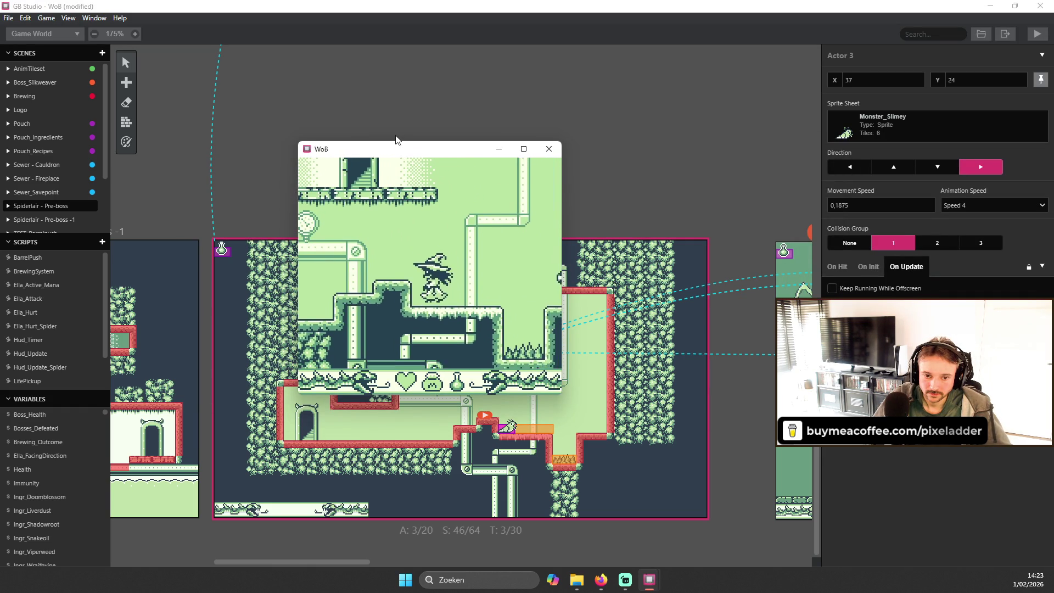
pyautogui.click(549, 149)
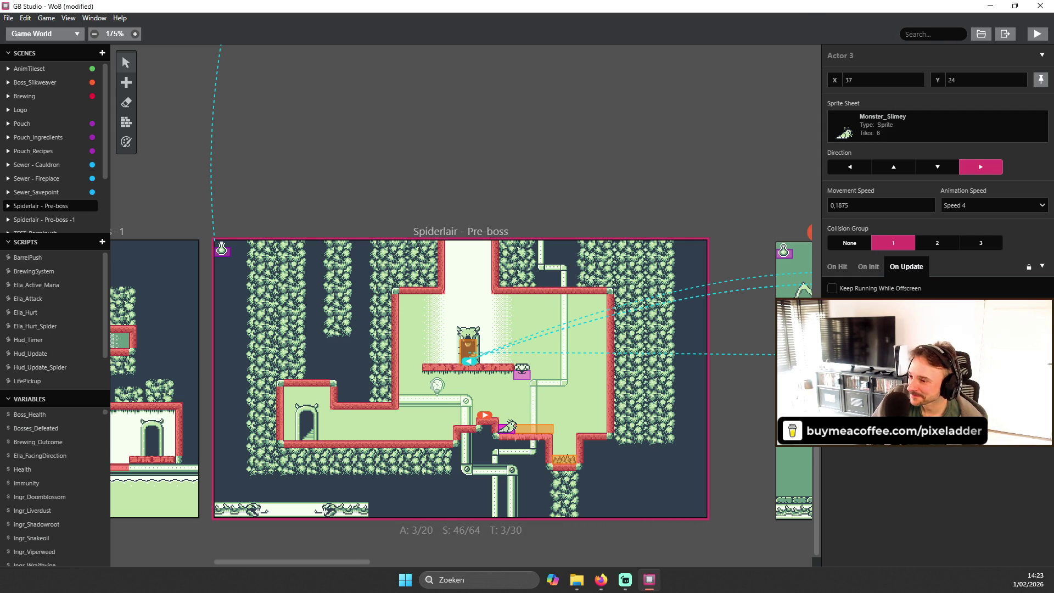
pyautogui.hotkey('alt', 'Tab')
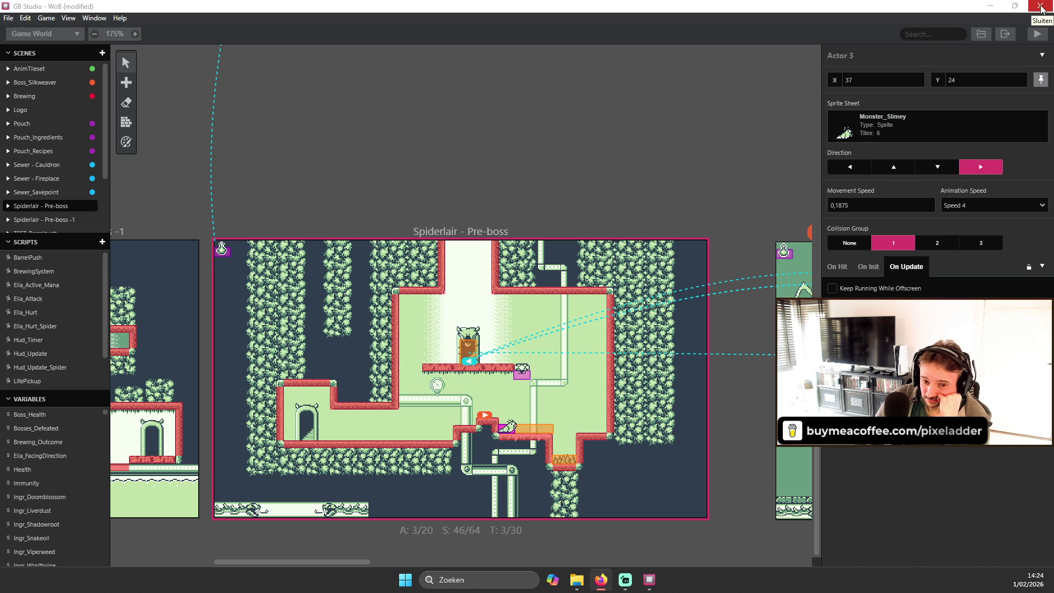
pyautogui.click(1041, 7)
# Quit GB Studio with Don't Save and close the Editors folder window.
pyautogui.click(489, 301)
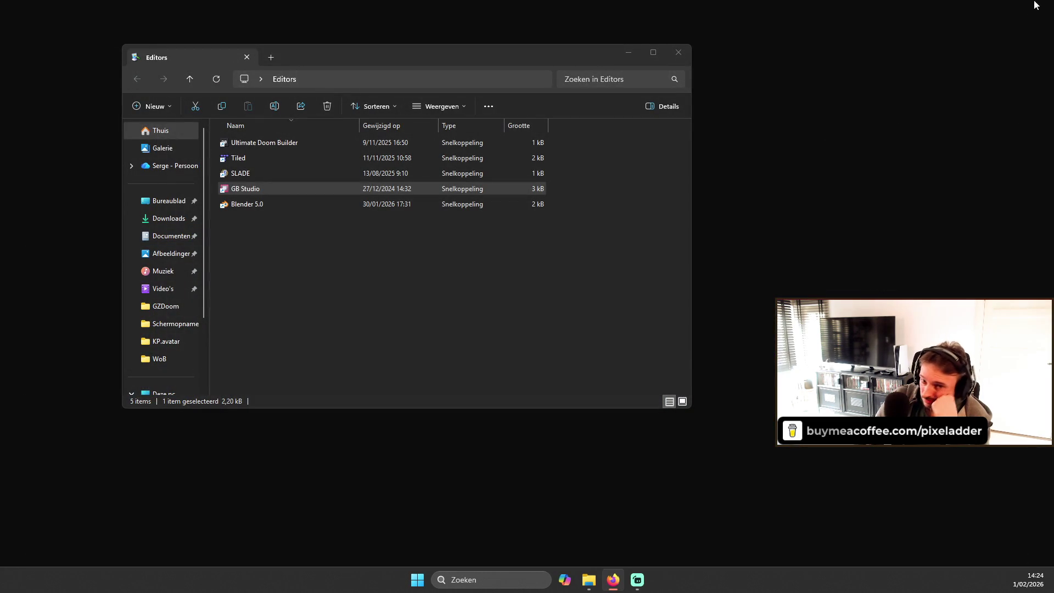
pyautogui.click(679, 52)
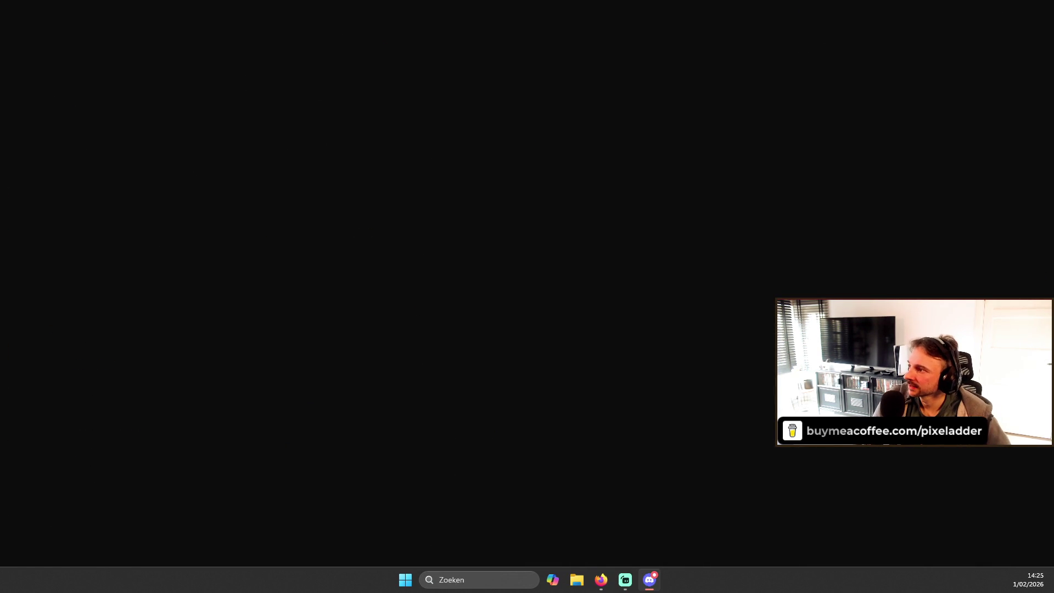
pyautogui.hotkey('alt', 'Tab')
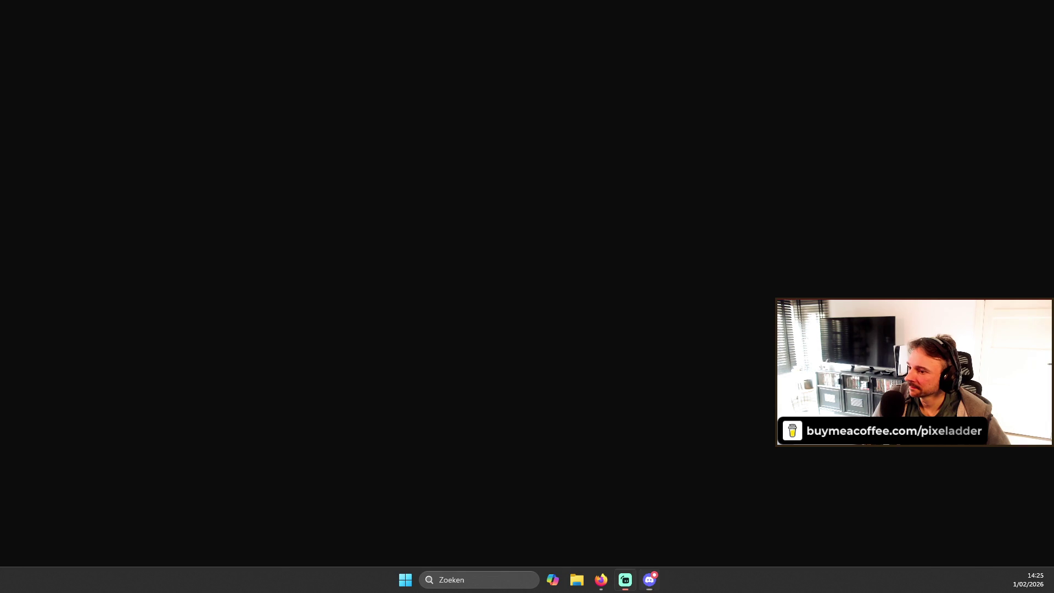
pyautogui.hotkey('alt', 'Tab')
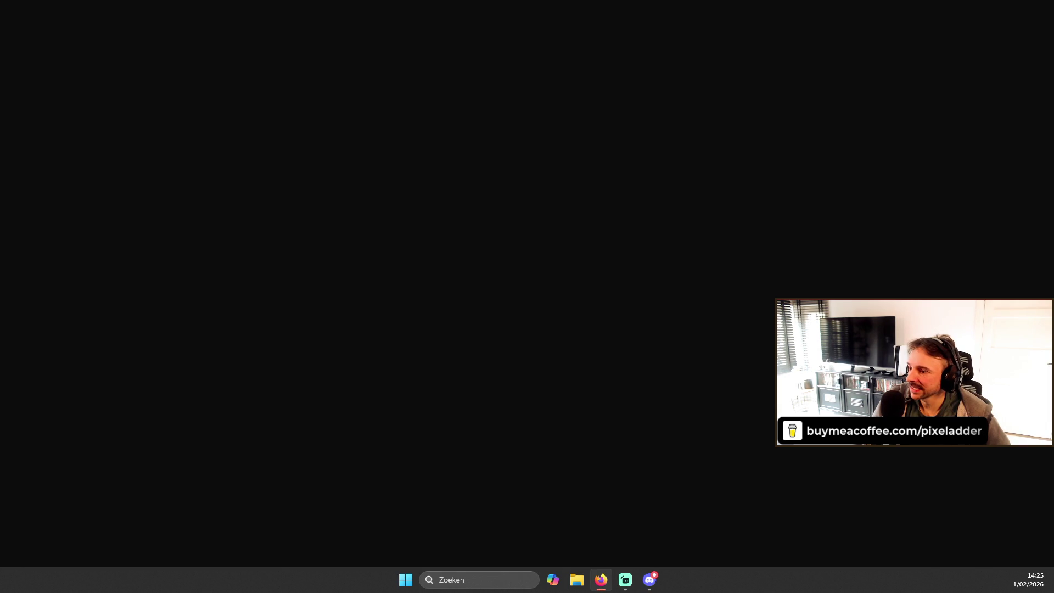